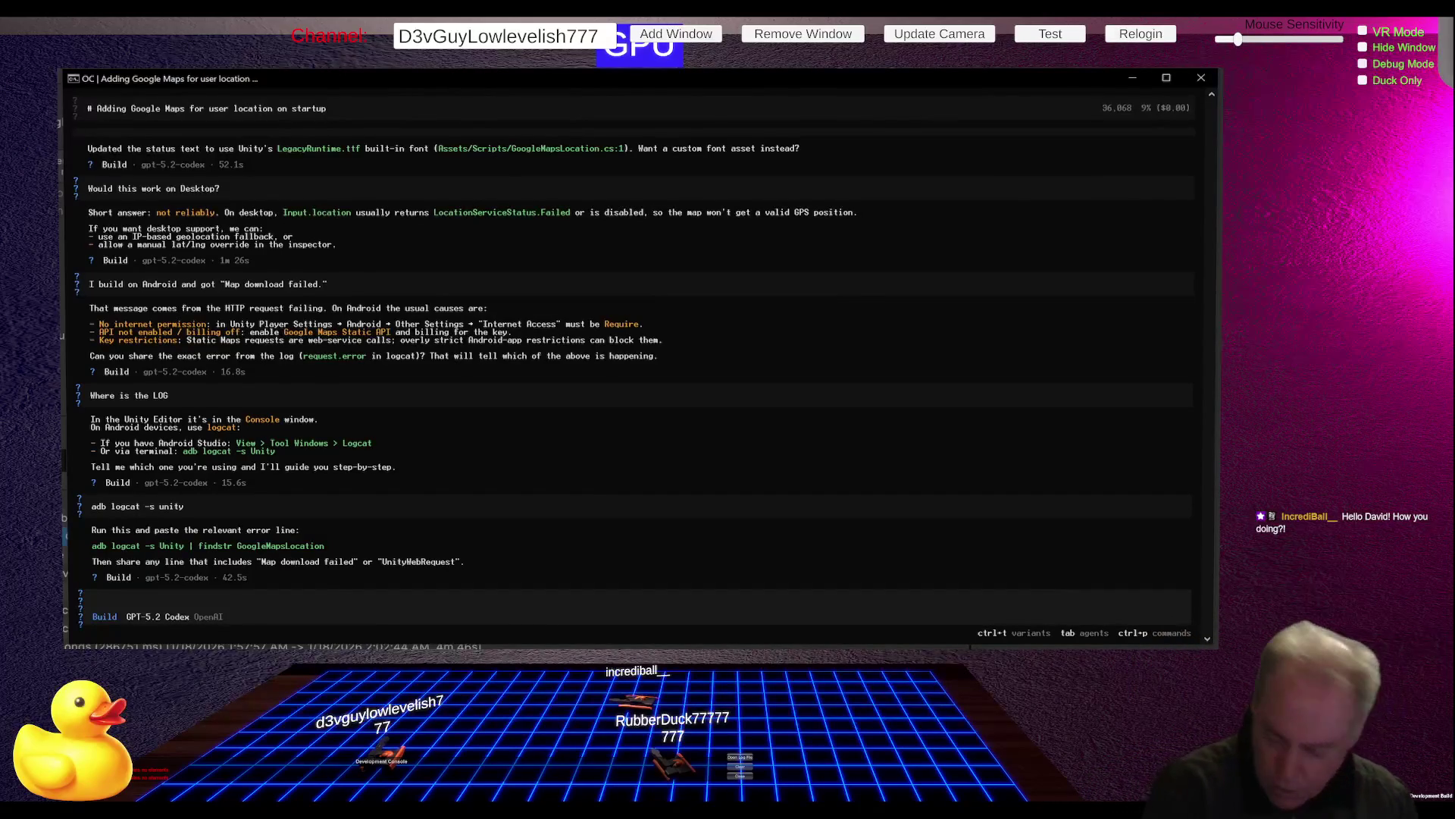
Step: Switch from the OpenCode terminal back to the Unity Editor window
{"action": "key", "text": "alt+Tab"}
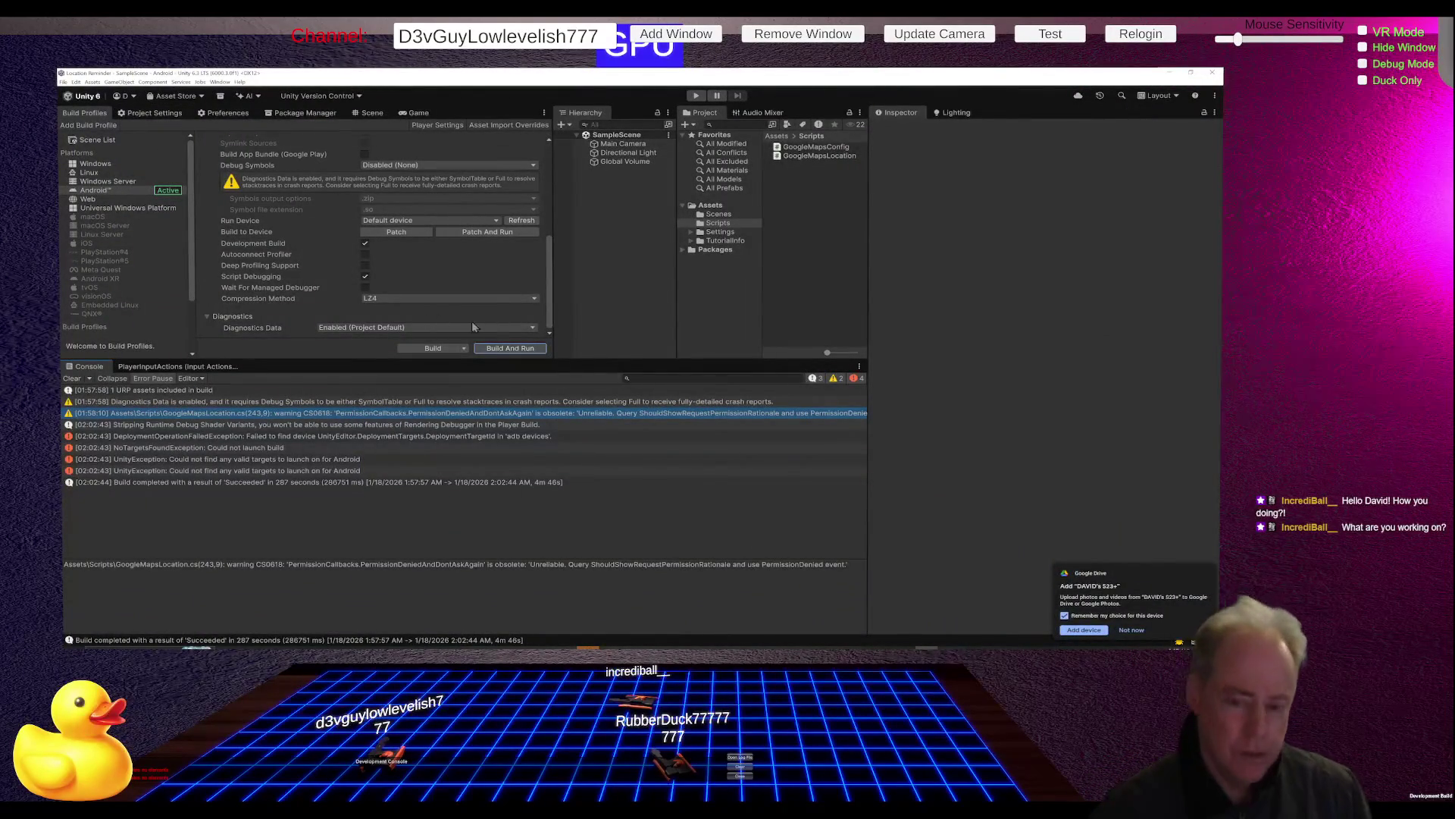
Step: Build and run the Android app, saving over the existing Location Reminder.apk
{"action": "left_click", "coordinate": [511, 348]}
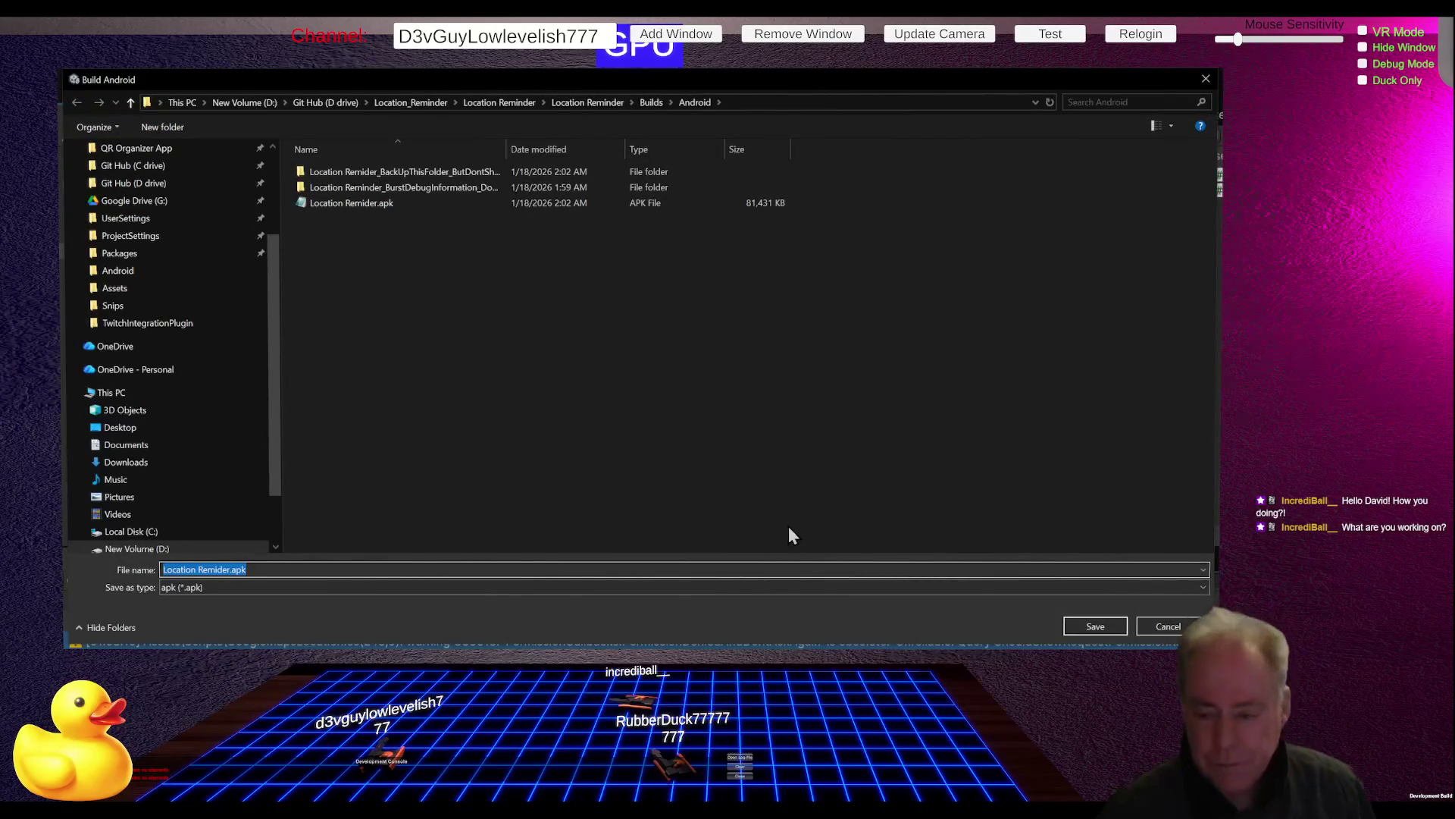
{"action": "left_click", "coordinate": [1096, 629]}
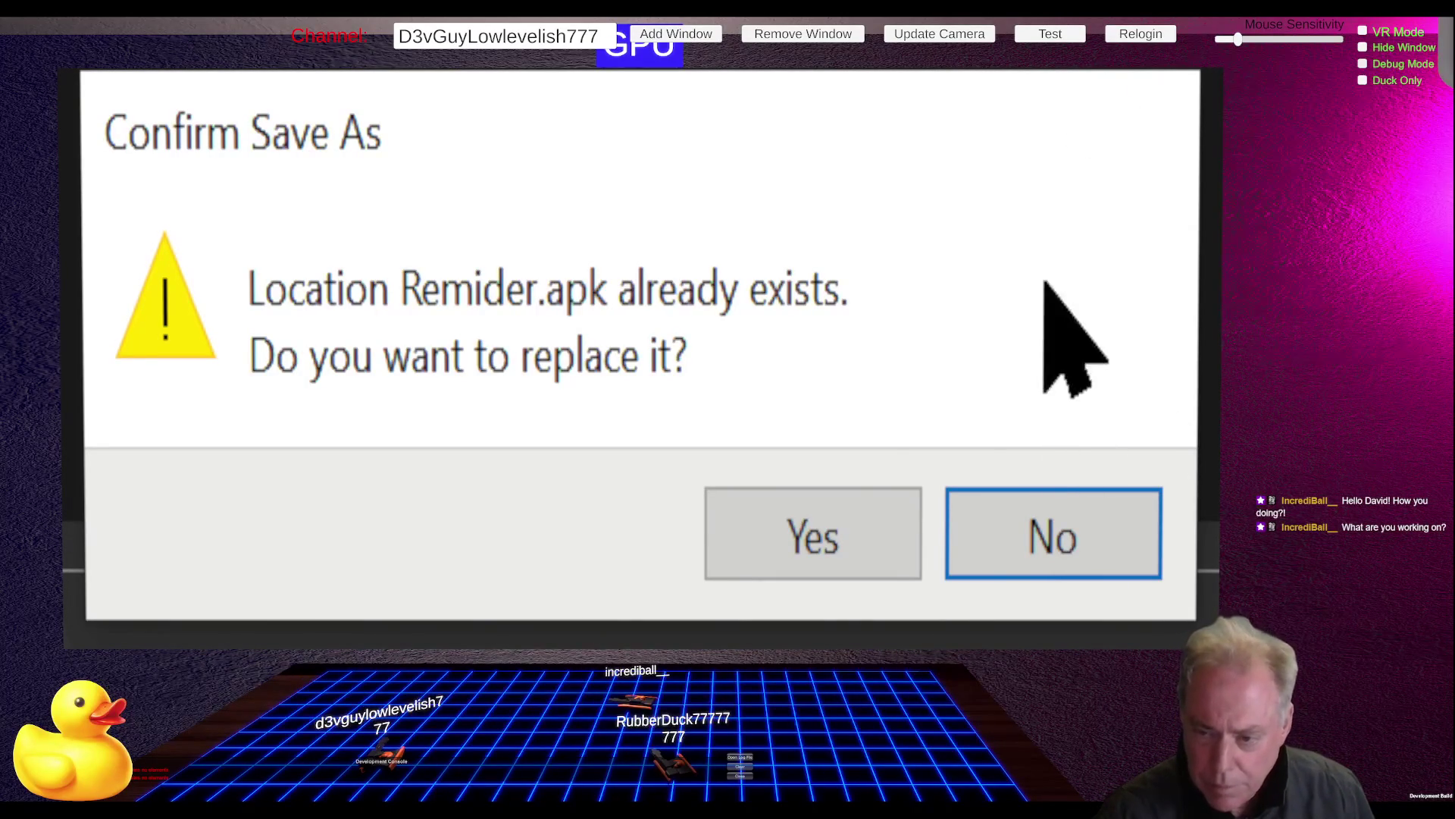
{"action": "left_click", "coordinate": [850, 491]}
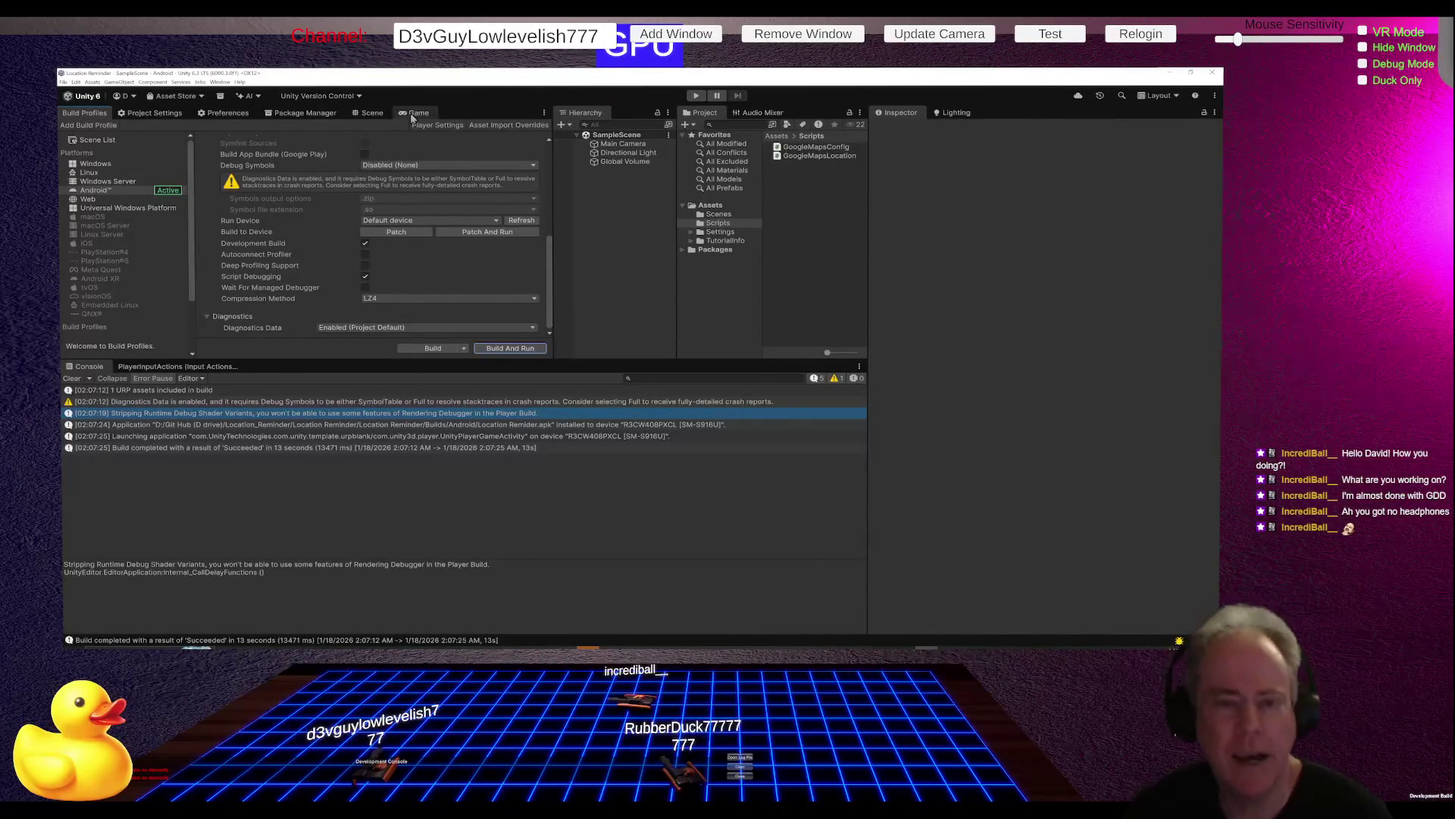
{"action": "left_click", "coordinate": [220, 83]}
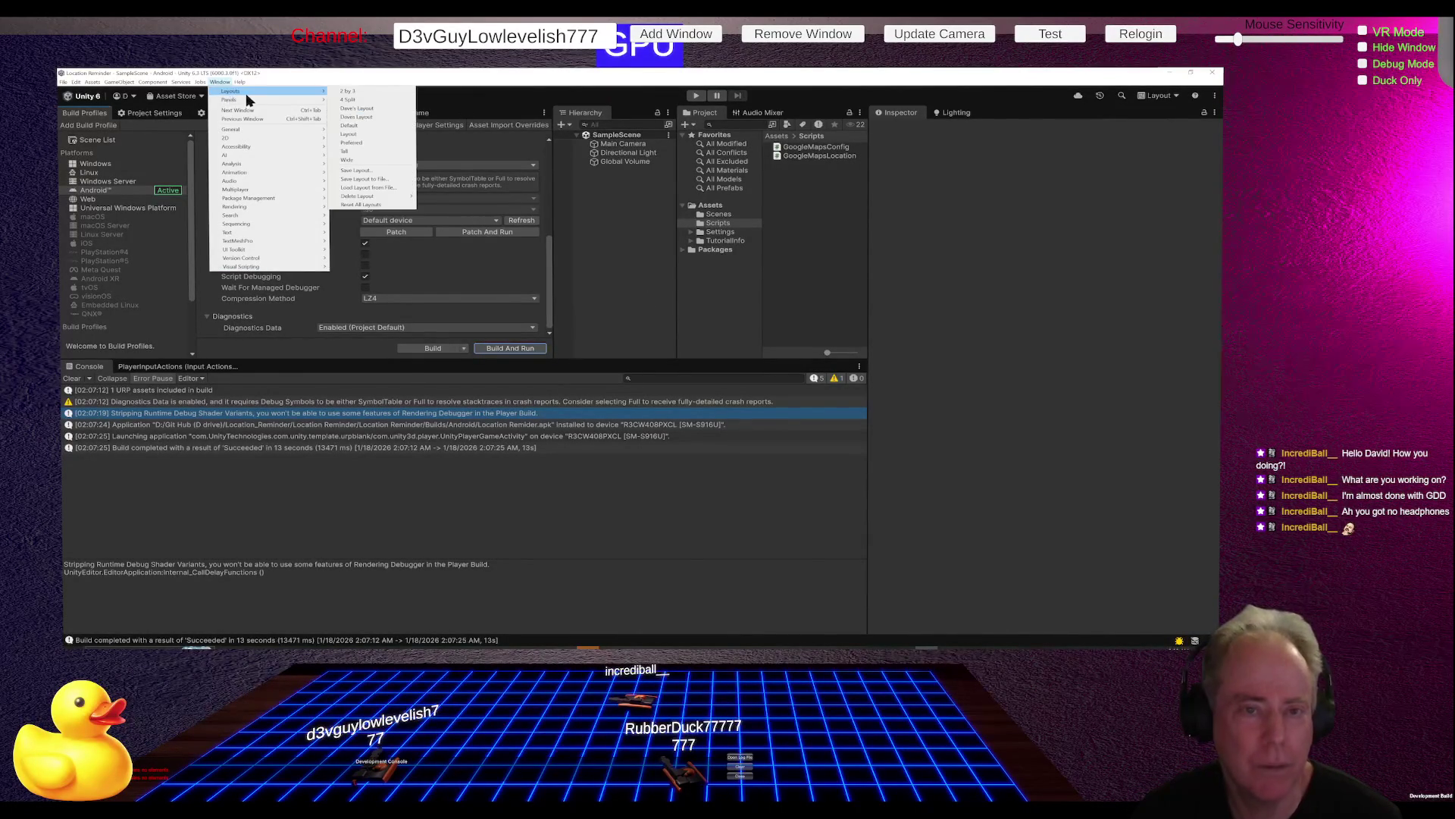
{"action": "mouse_move", "coordinate": [249, 100]}
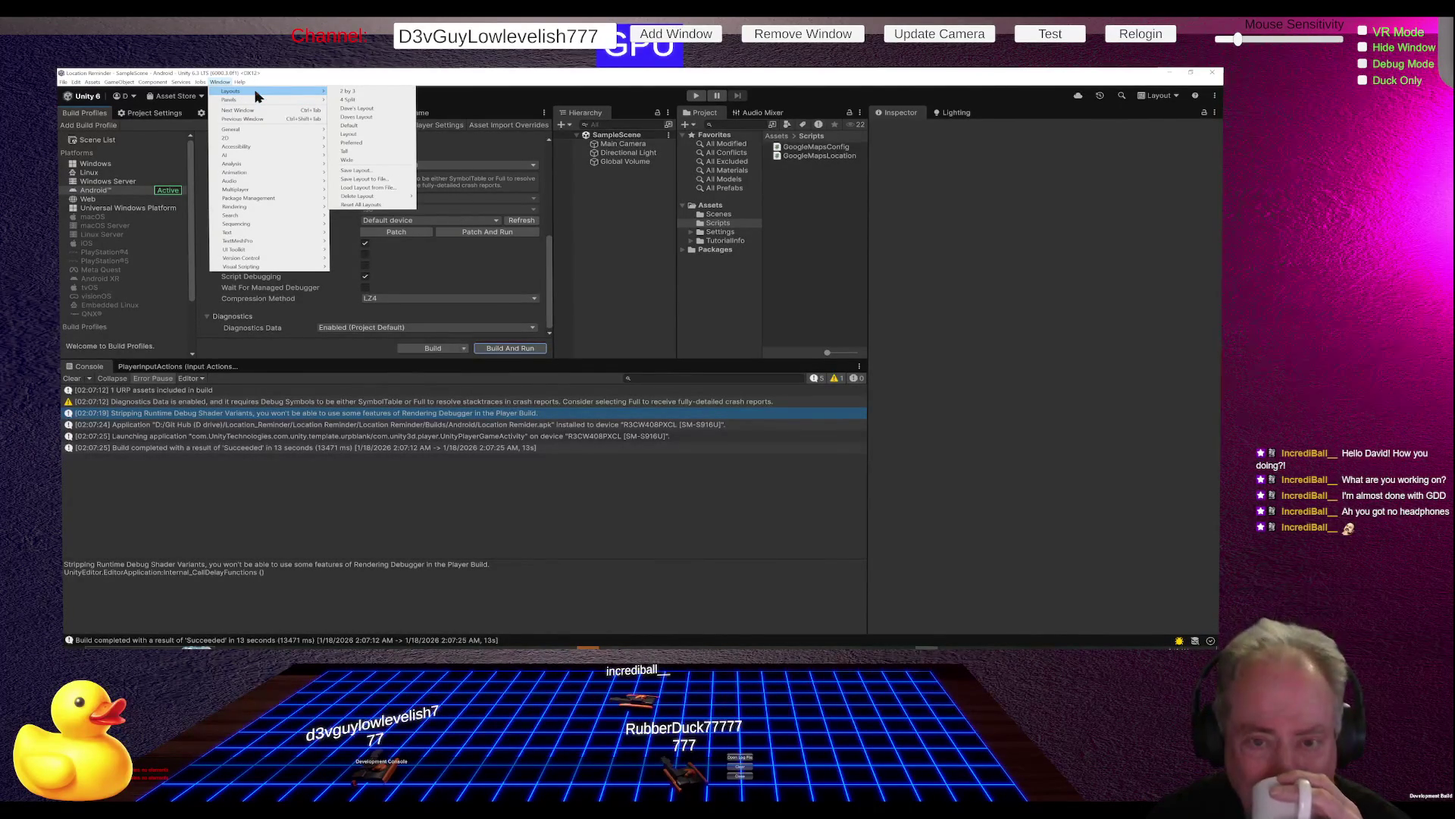
{"action": "mouse_move", "coordinate": [298, 229]}
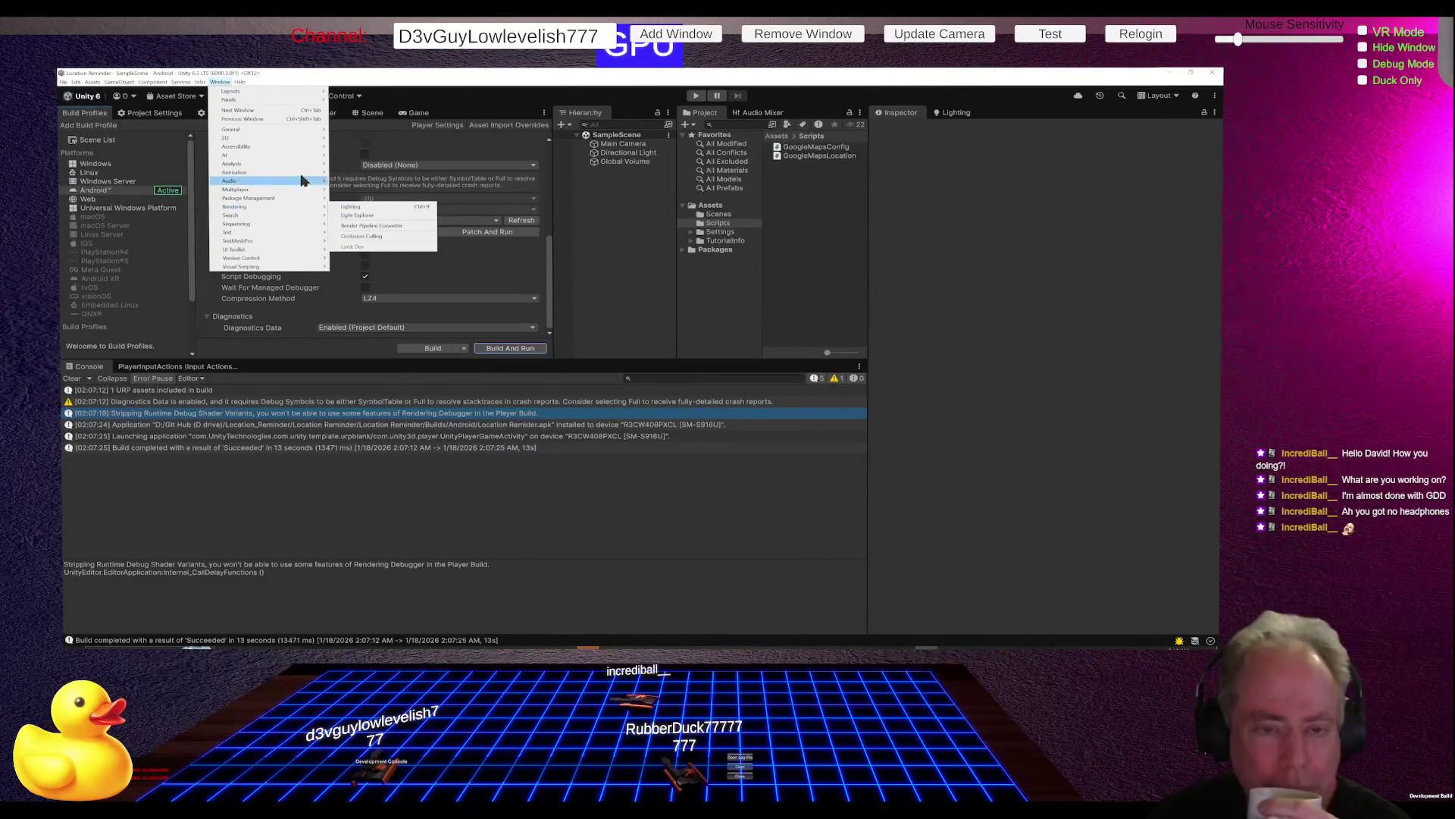
{"action": "mouse_move", "coordinate": [297, 165]}
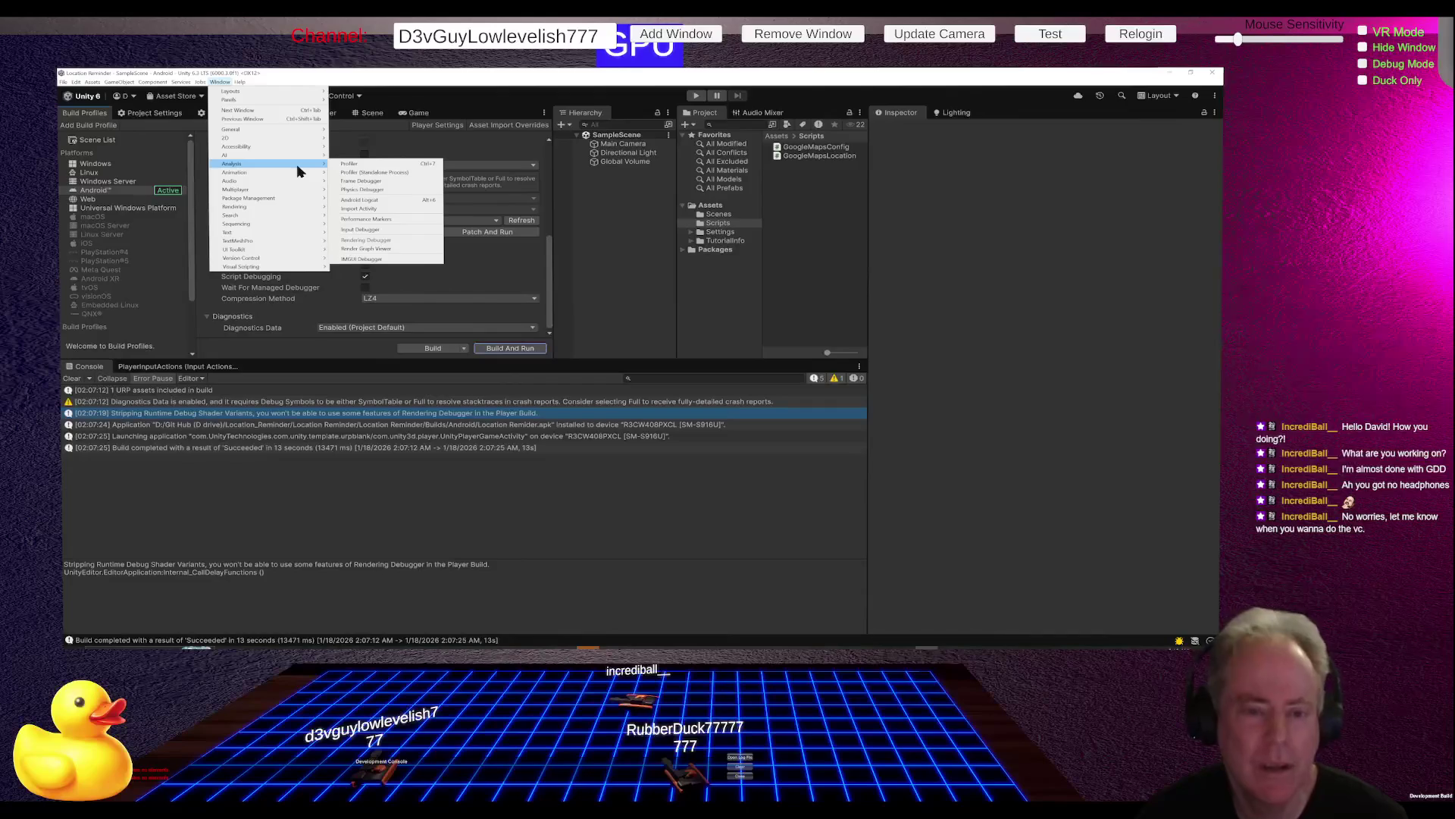
{"action": "key", "text": "Escape"}
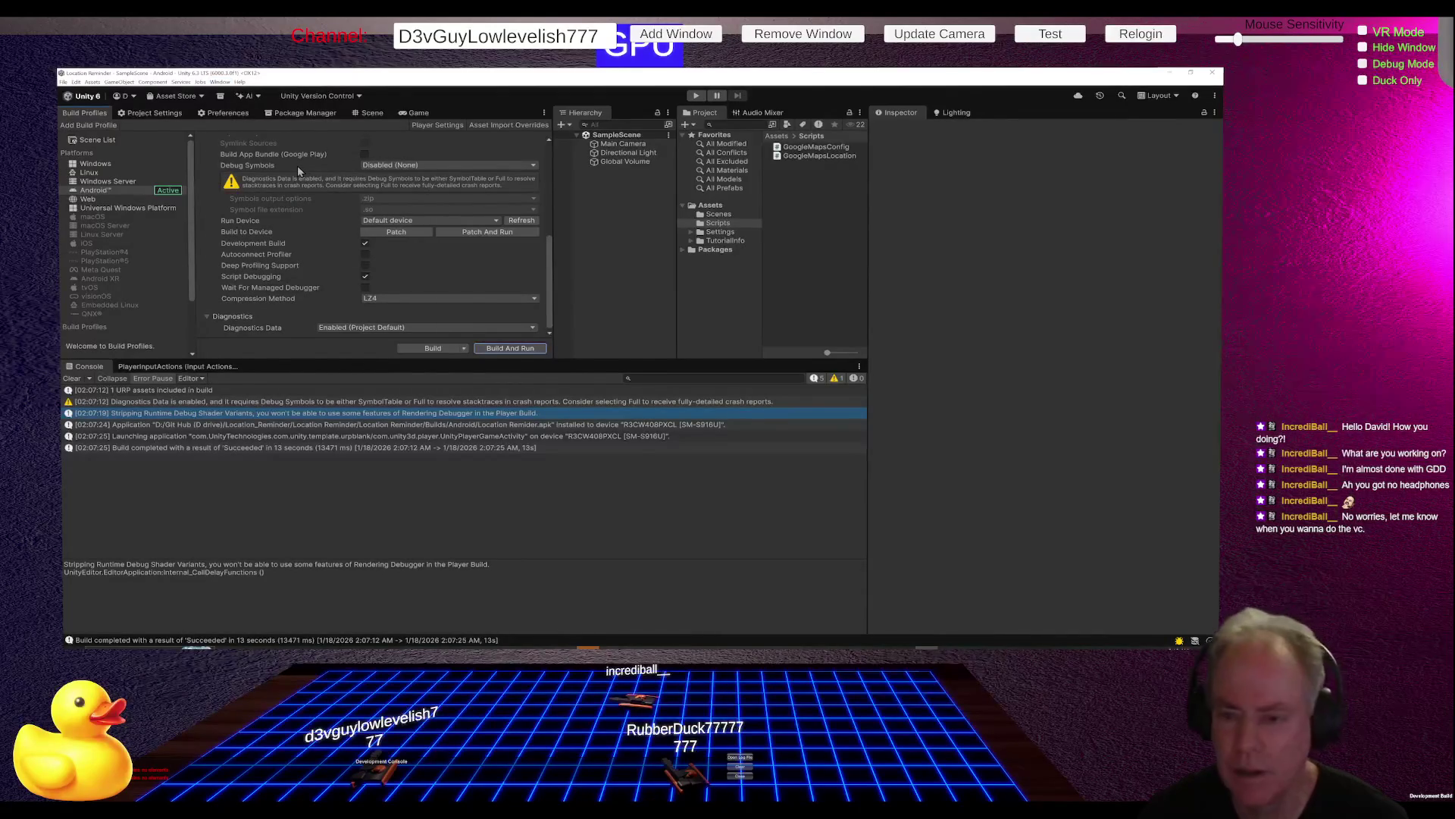
{"action": "key", "text": "alt+Tab"}
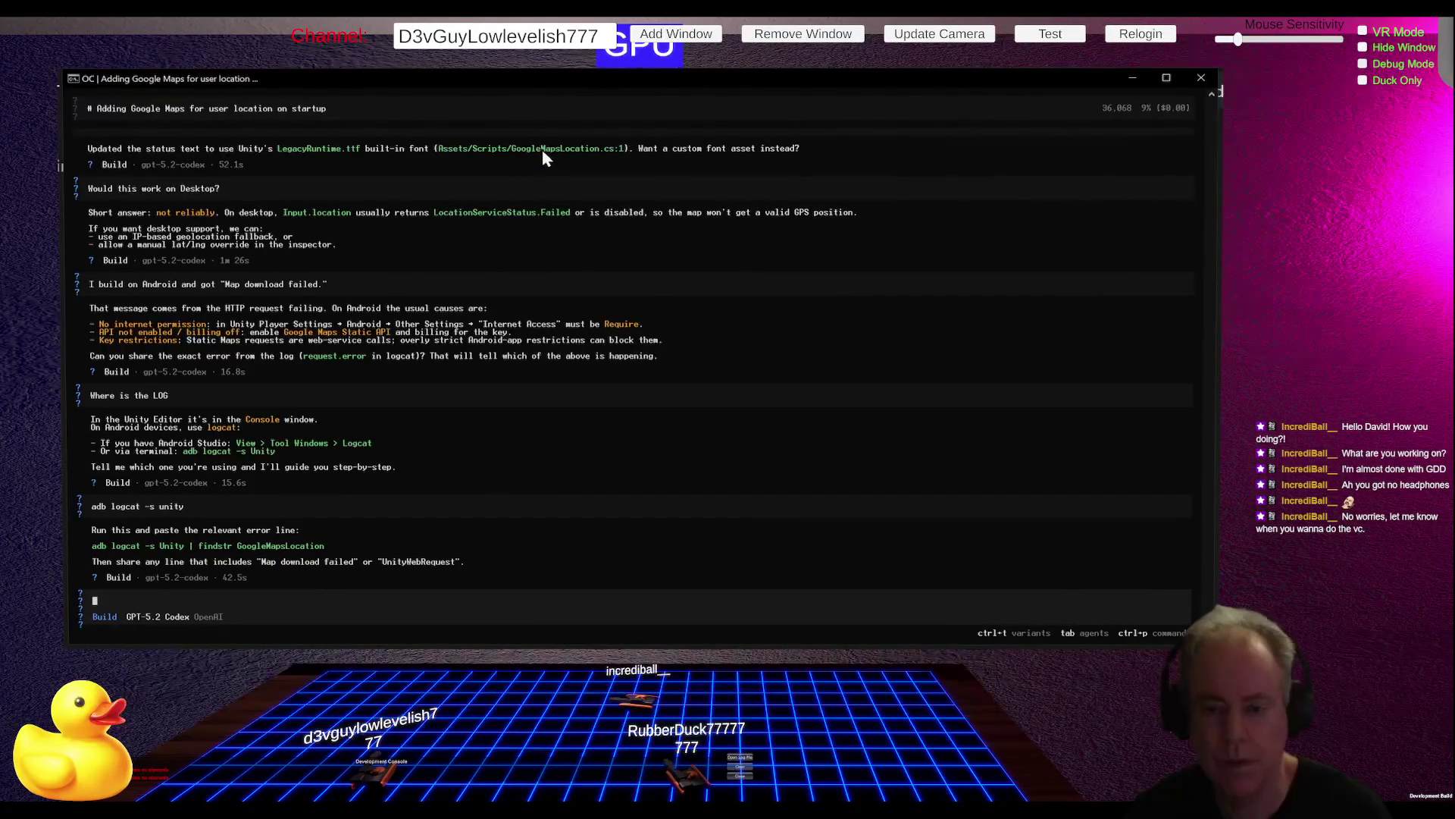
{"action": "key", "text": "alt+Tab"}
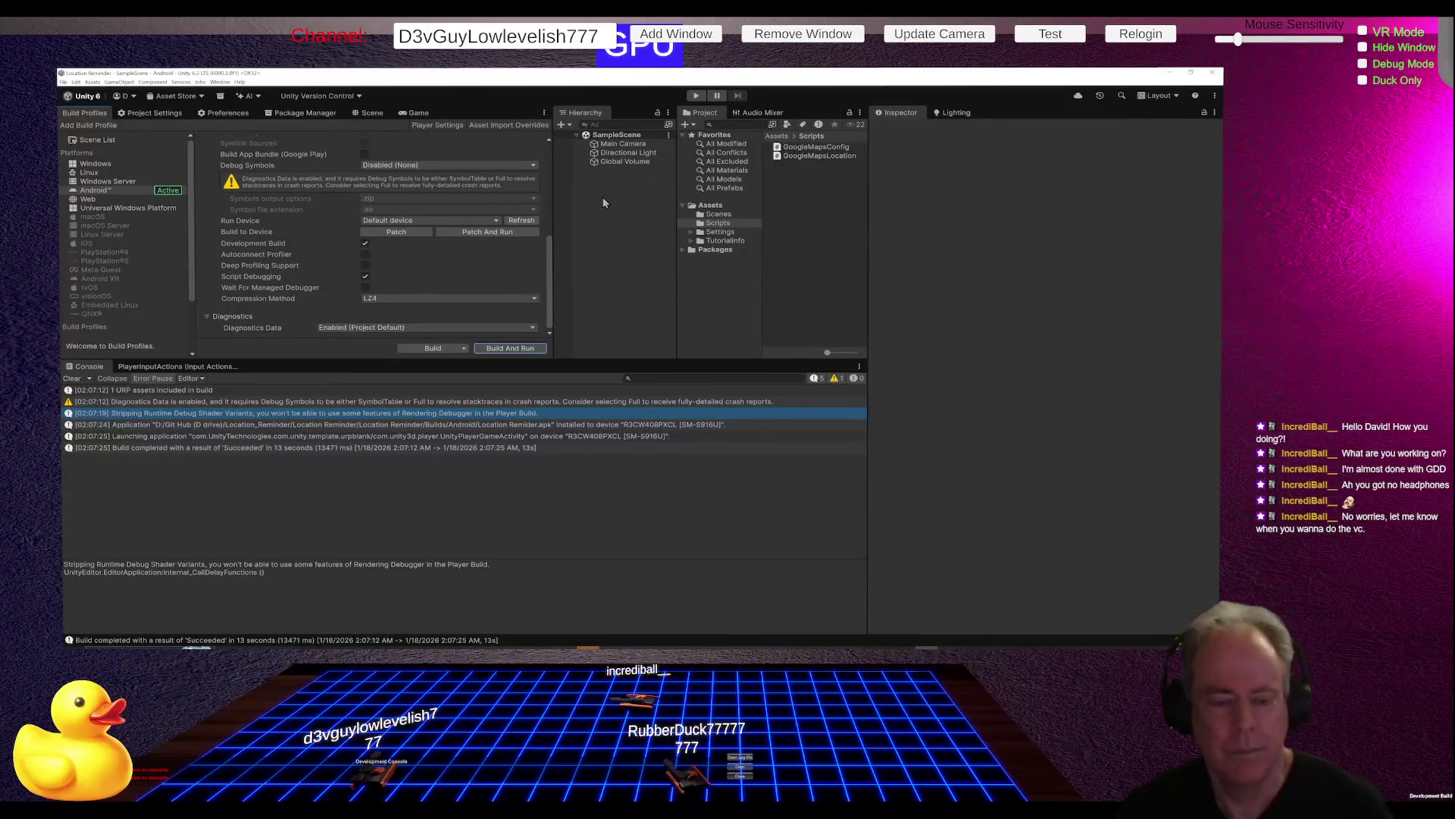
{"action": "left_click", "coordinate": [225, 83]}
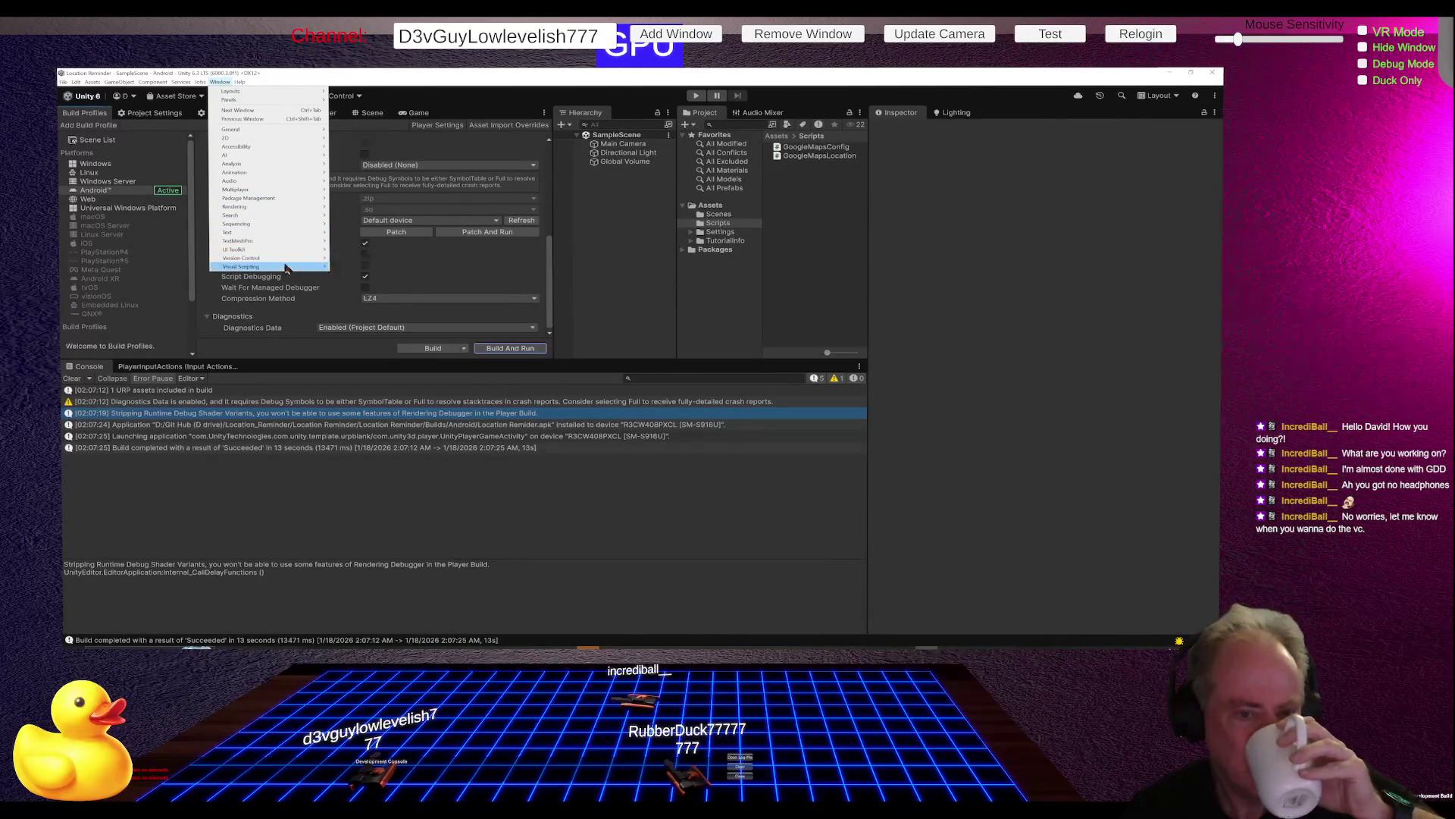
{"action": "mouse_move", "coordinate": [269, 133]}
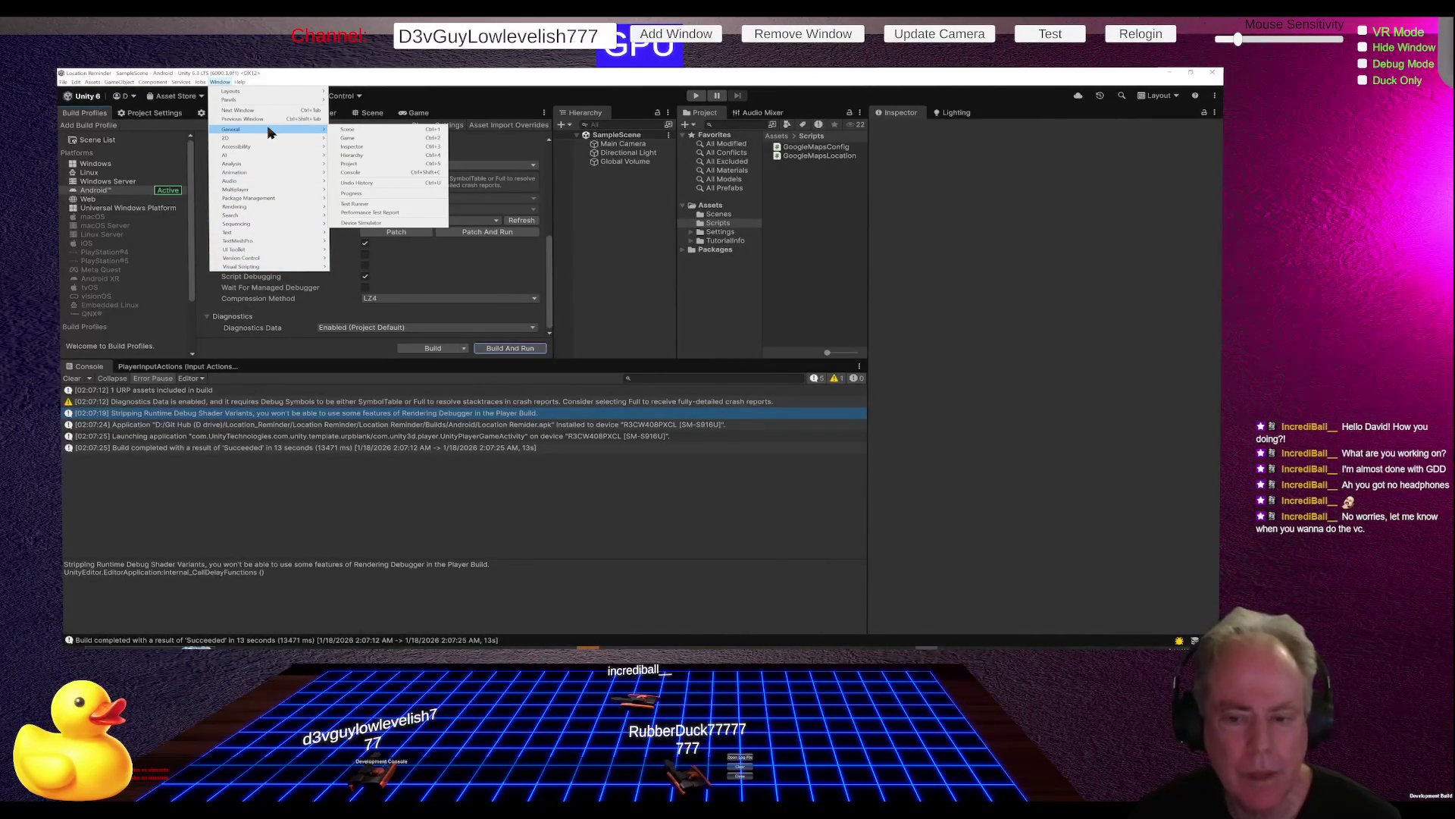
{"action": "left_click", "coordinate": [635, 281]}
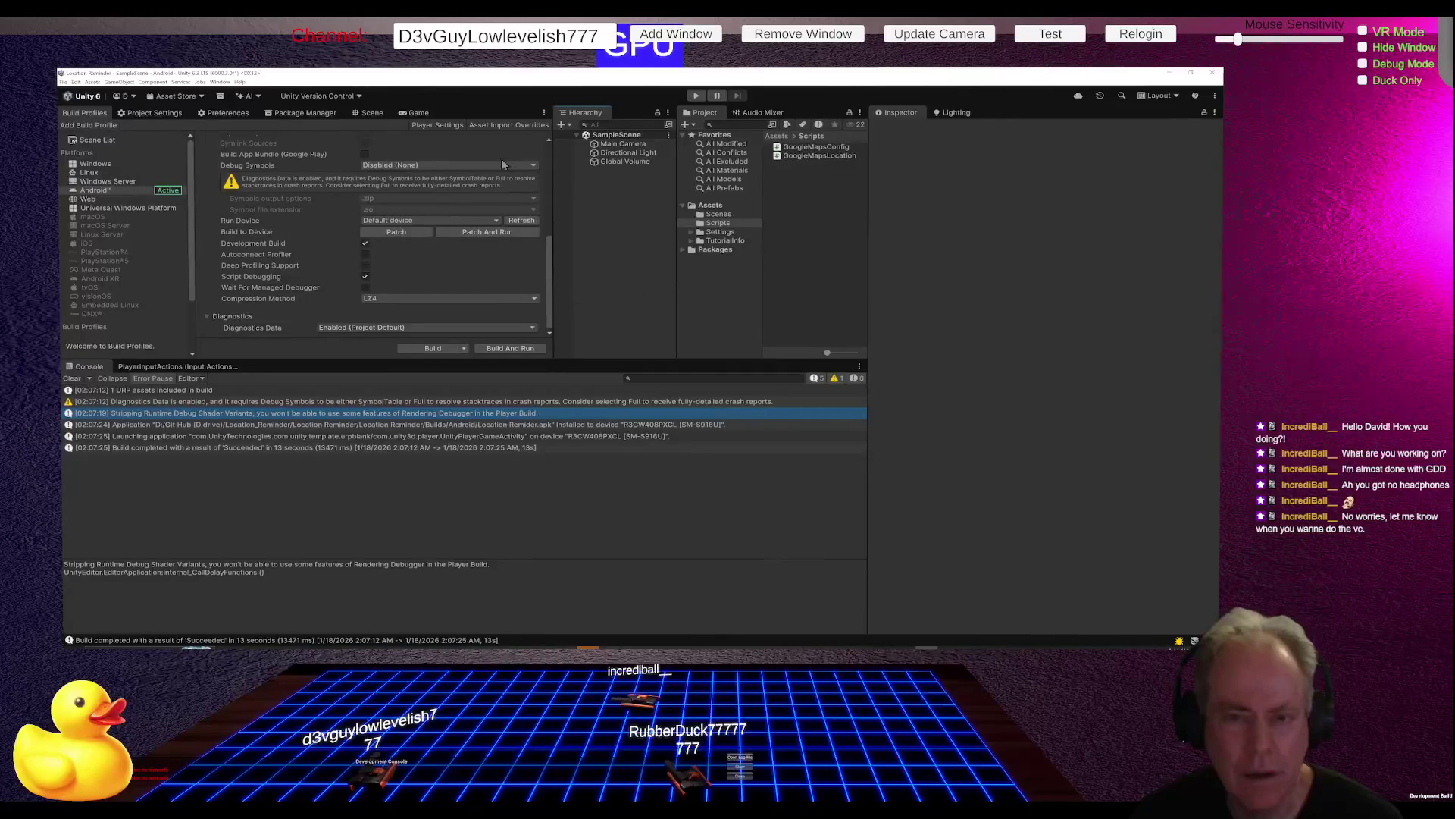
Step: Show the Android Logcat package details in a taller panel and bring up Window > Analysis
{"action": "left_click", "coordinate": [302, 113]}
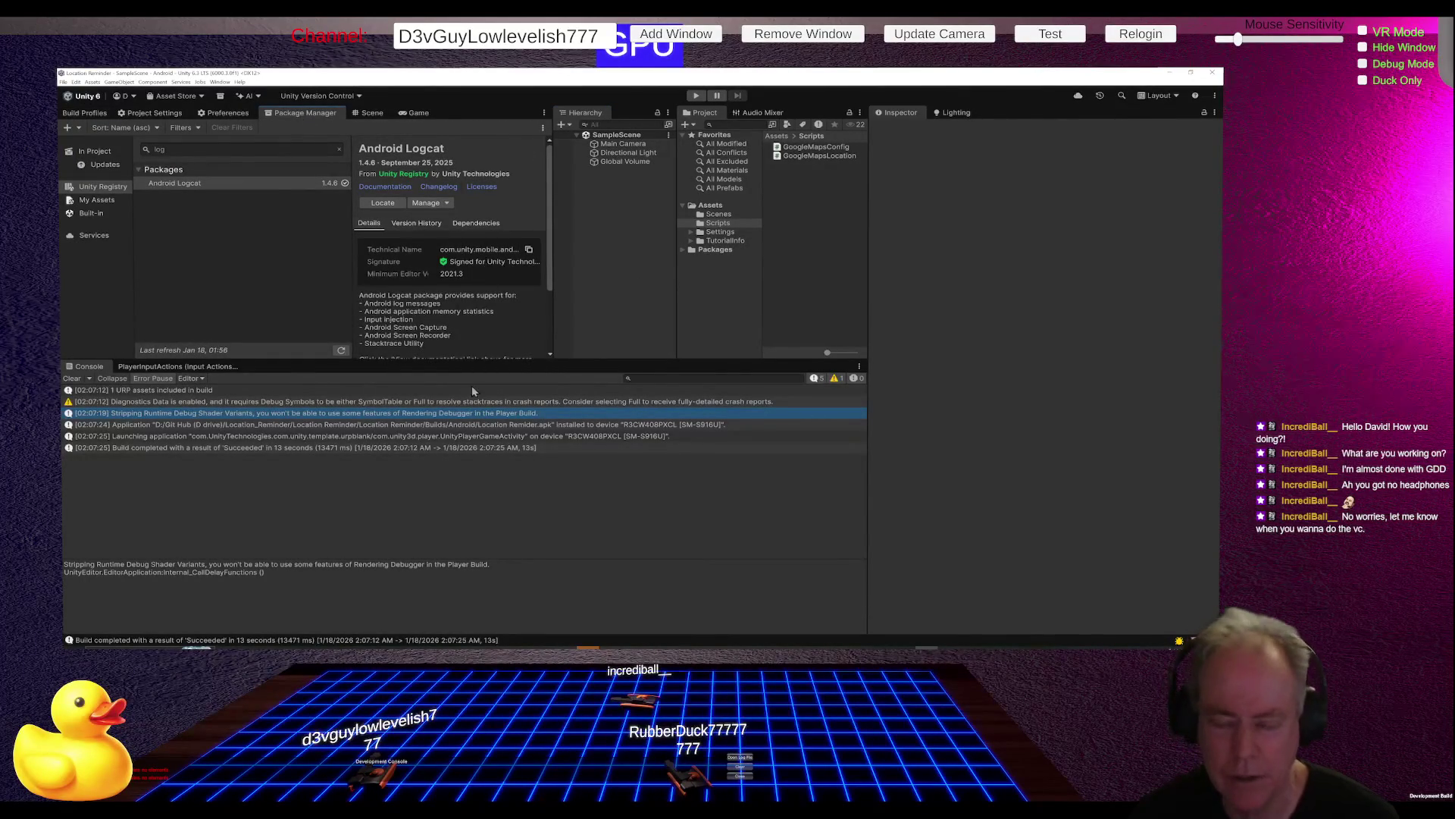
{"action": "left_click_drag", "start_coordinate": [453, 360], "coordinate": [460, 463]}
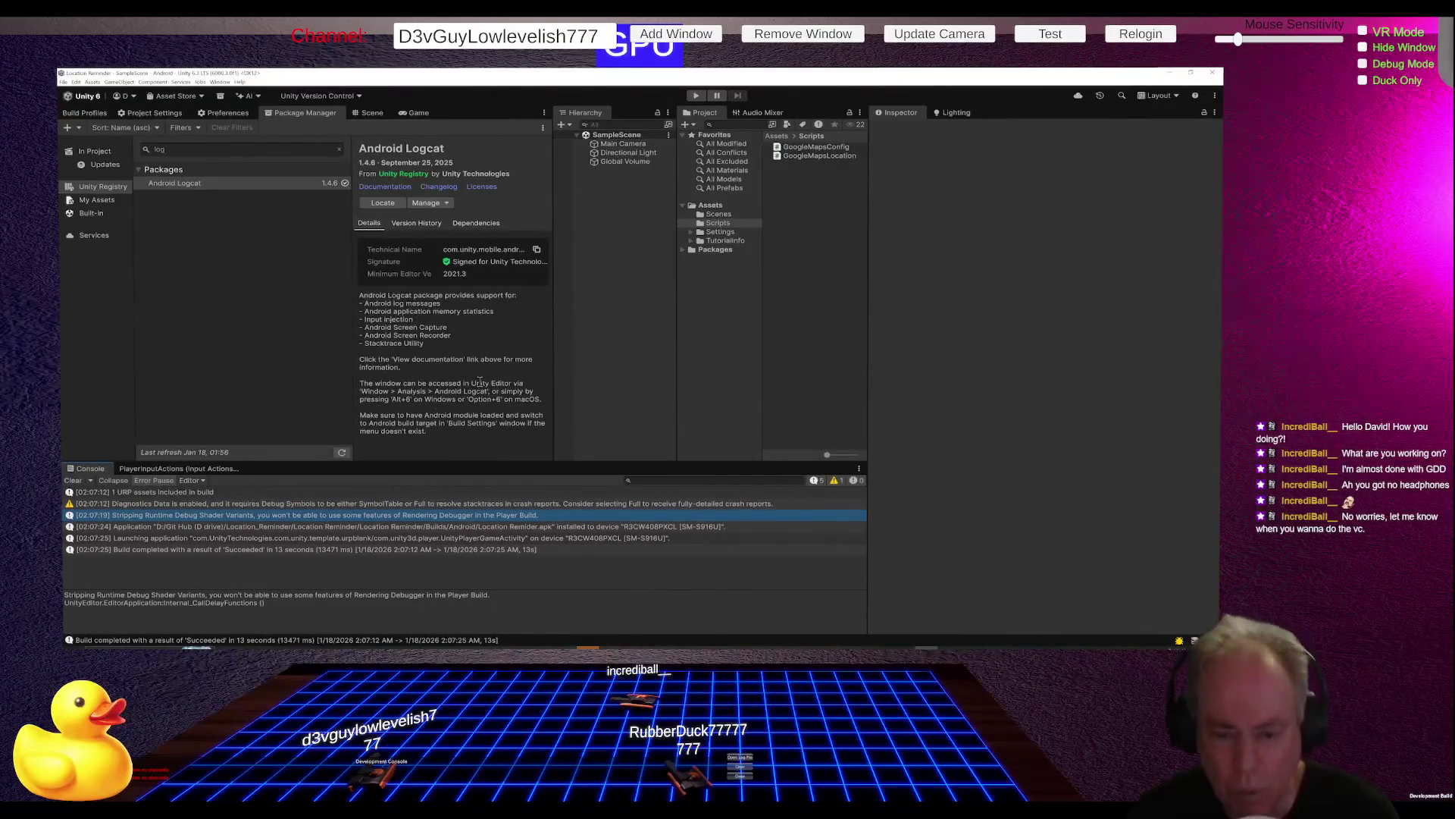
{"action": "left_click", "coordinate": [219, 82]}
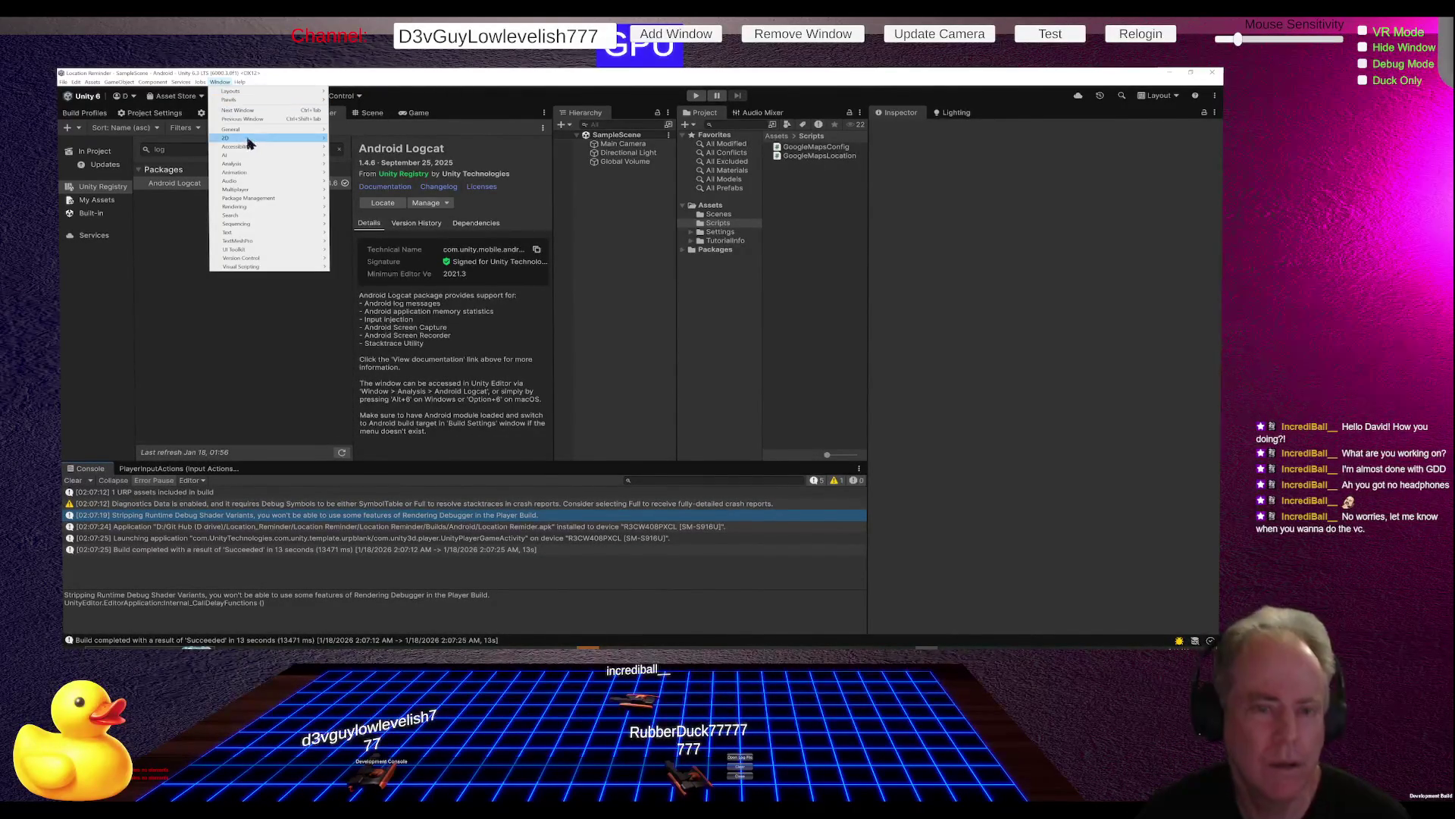
{"action": "mouse_move", "coordinate": [267, 165]}
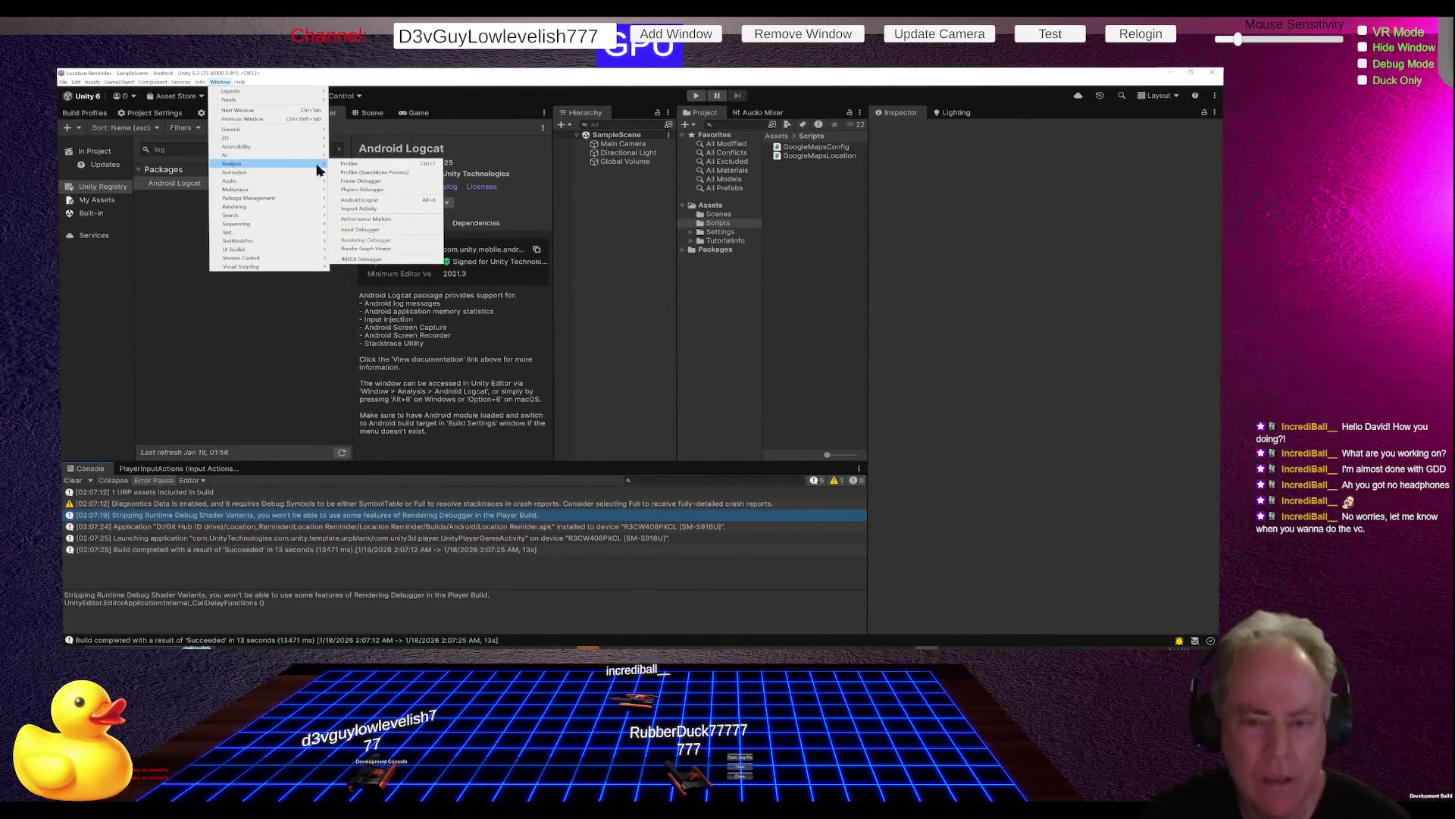
Step: Open the Android Logcat window, select a log entry, and stretch the window taller
{"action": "left_click", "coordinate": [380, 201]}
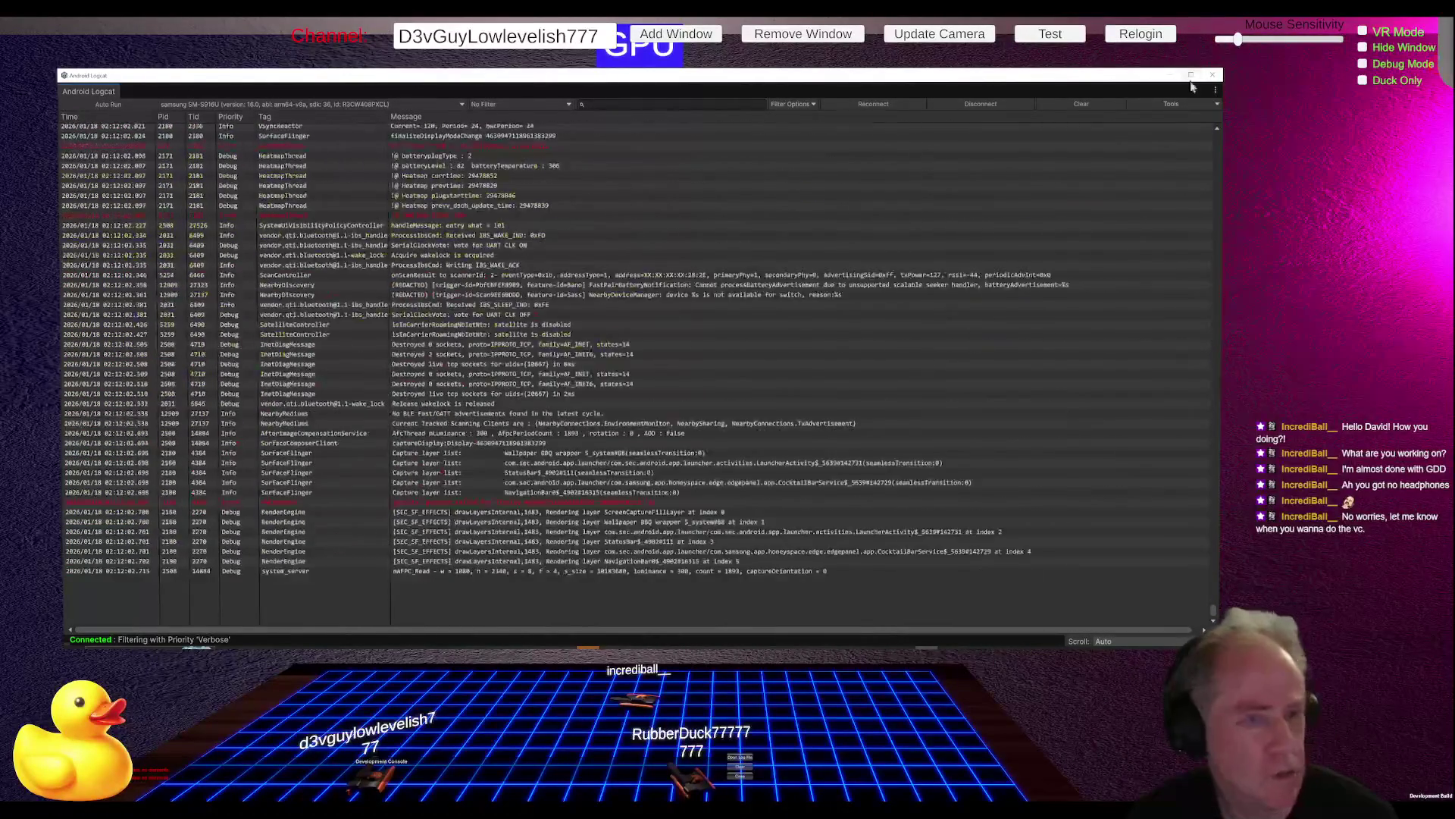
{"action": "left_click", "coordinate": [794, 302]}
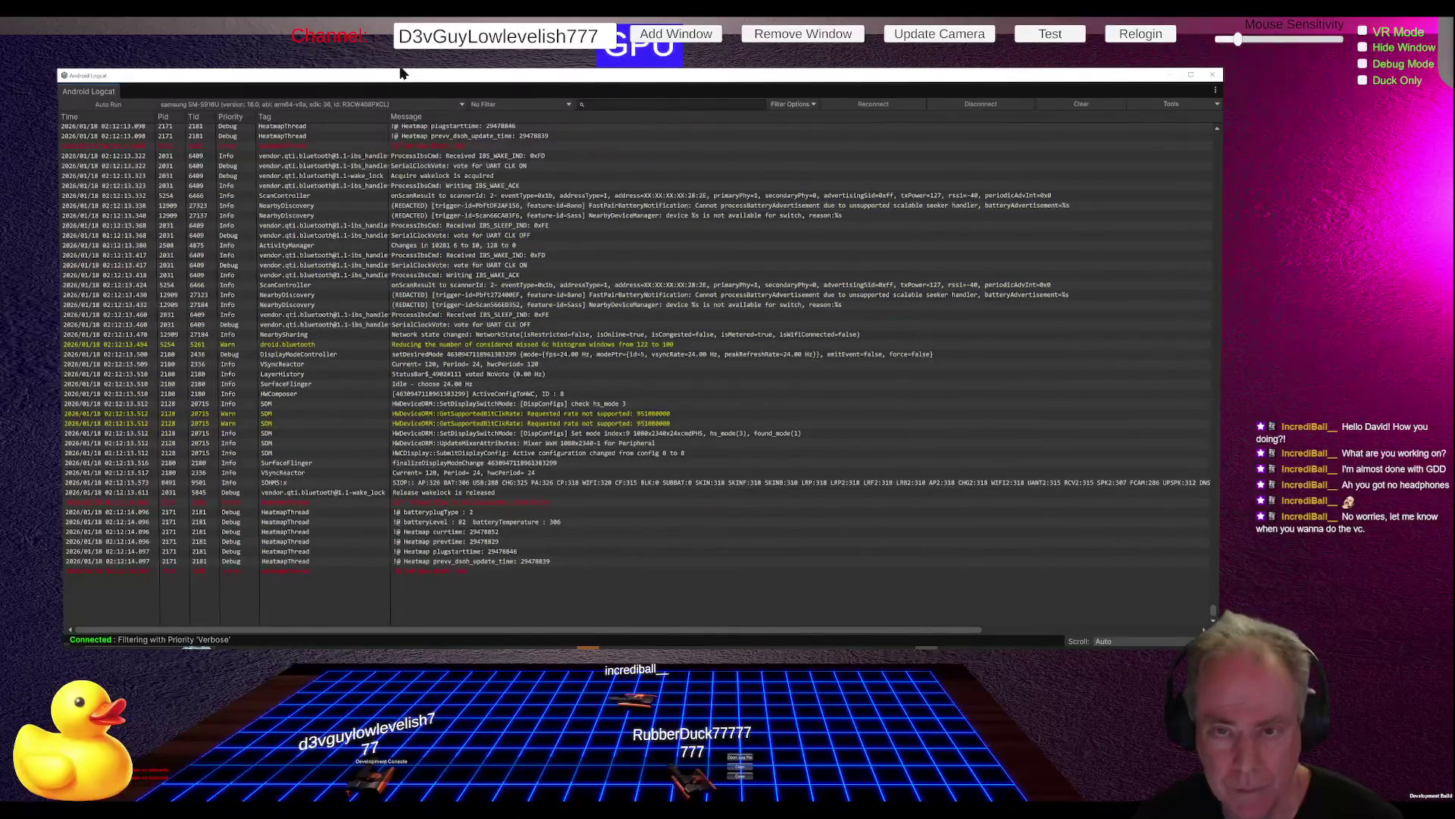
{"action": "mouse_move", "coordinate": [402, 72]}
{"action": "left_mouse_down"}
{"action": "mouse_move", "coordinate": [445, 87]}
{"action": "mouse_move", "coordinate": [448, 416]}
{"action": "left_mouse_up"}
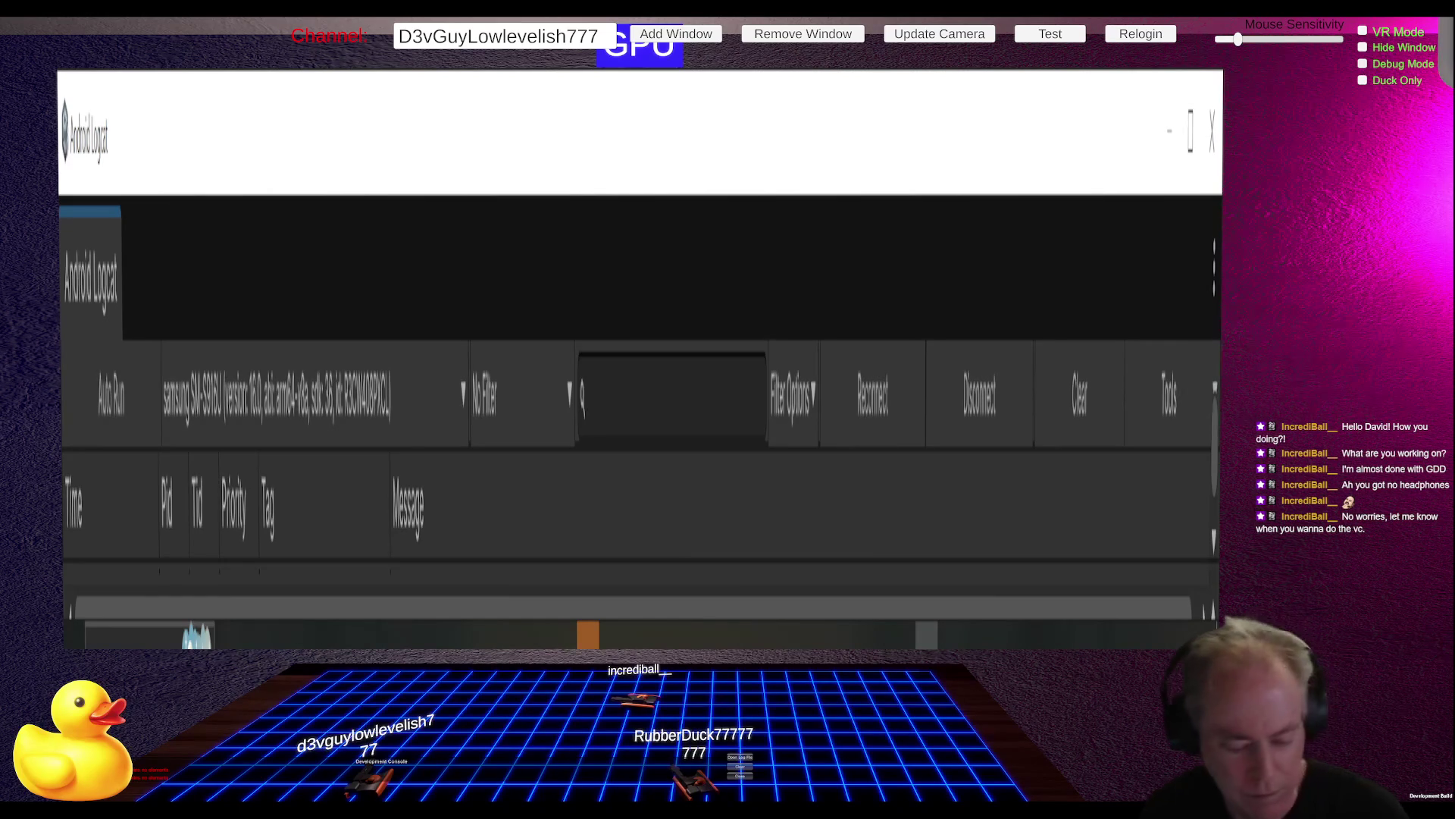
{"action": "key", "text": "alt+Tab"}
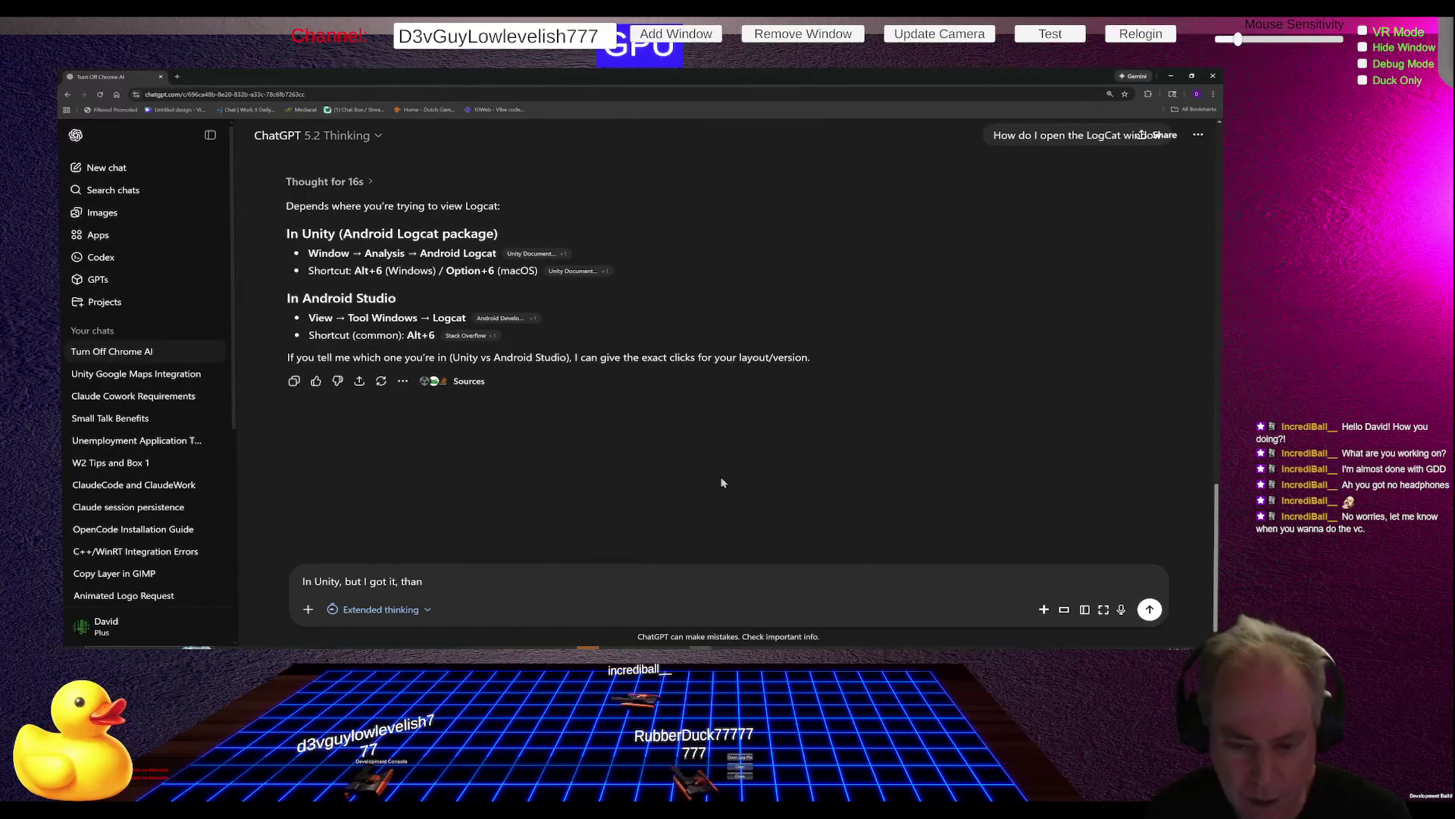
Step: Send ChatGPT the follow-up question 'how do I limit it to my Unity app'
{"action": "type", "text": "ks!"}
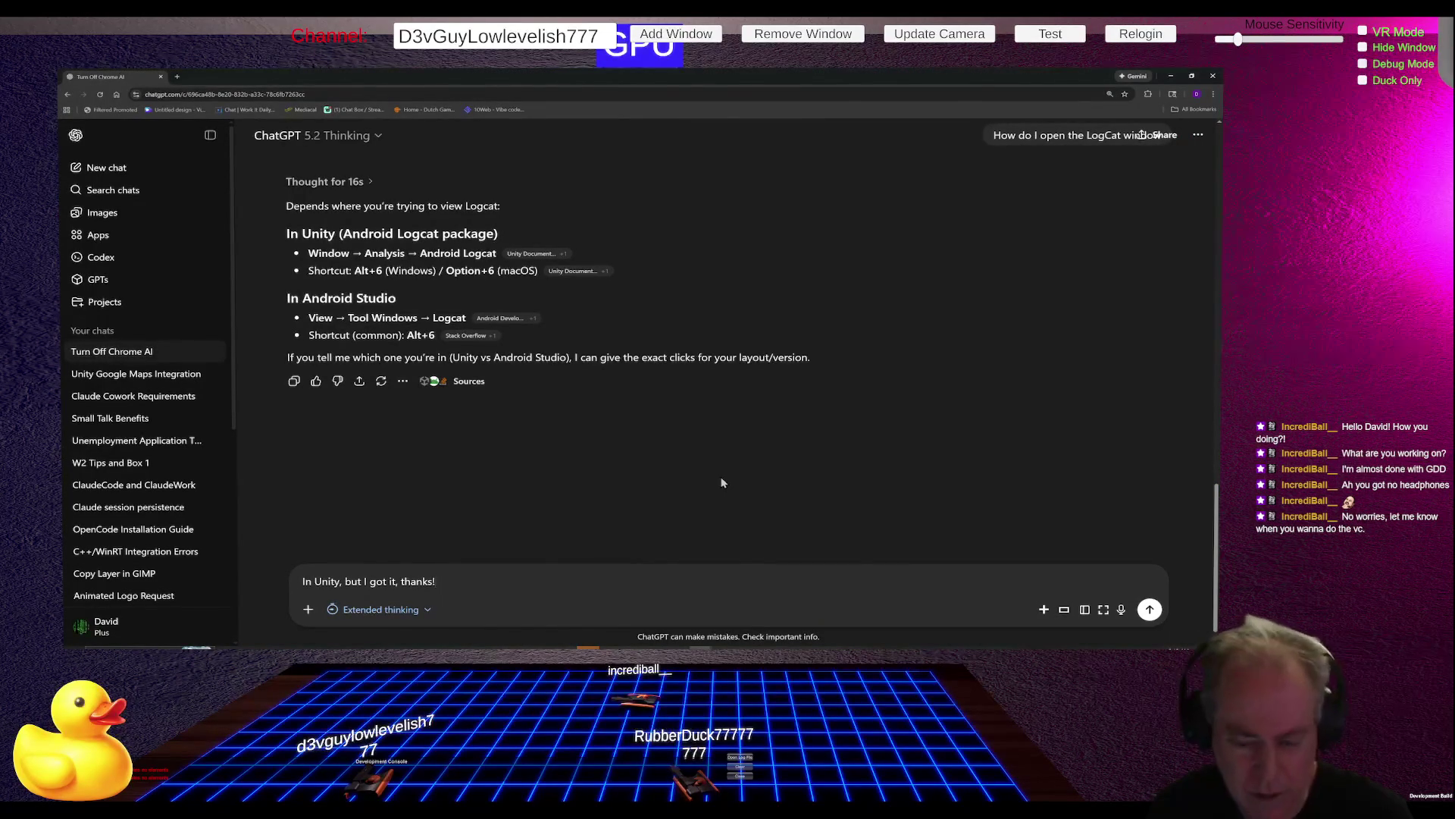
{"action": "key", "text": "shift+Return"}
{"action": "type", "text": "N"}
{"action": "type", "text": ", how do I limit it to my Unity app"}
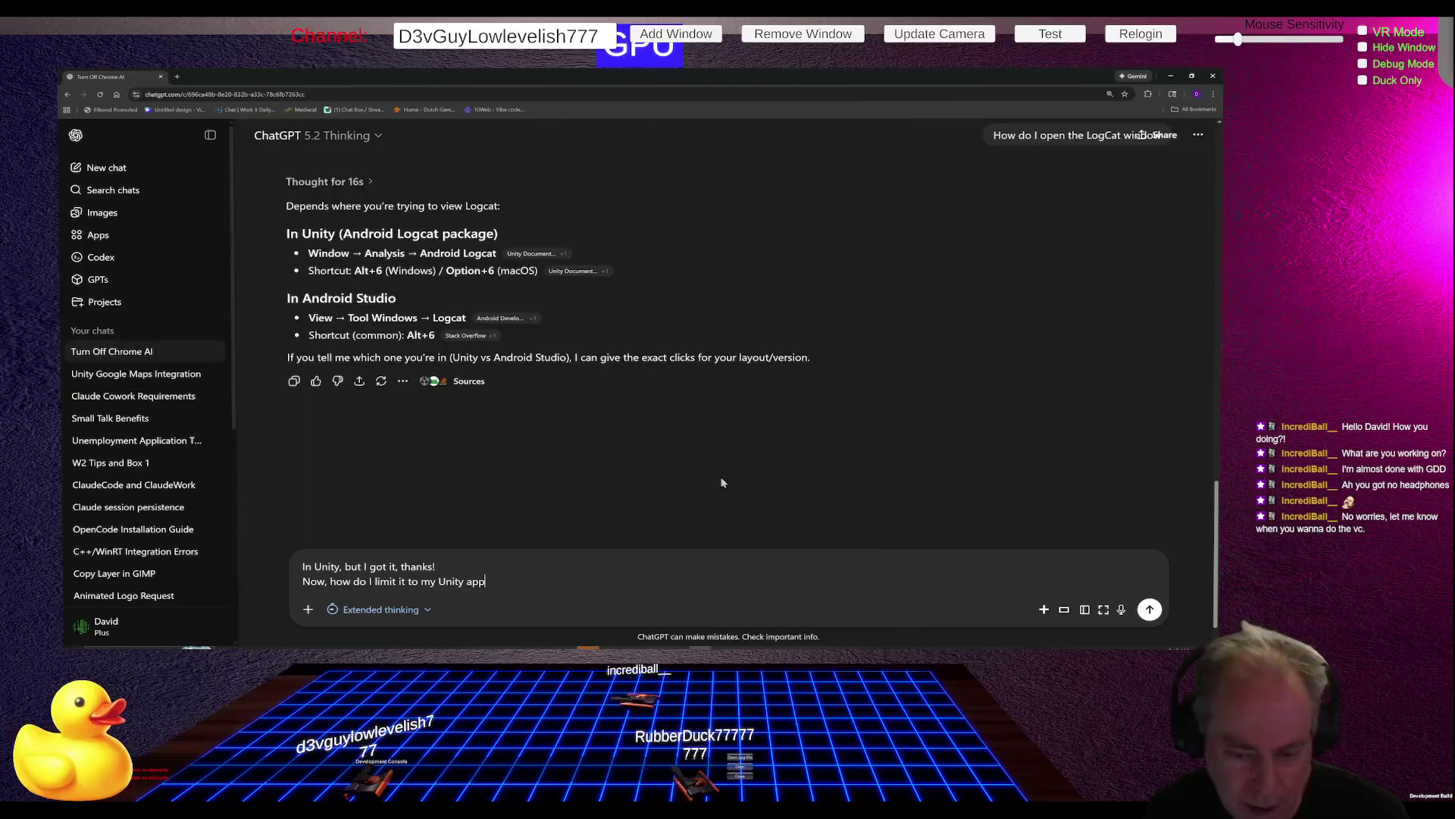
{"action": "key", "text": "Return"}
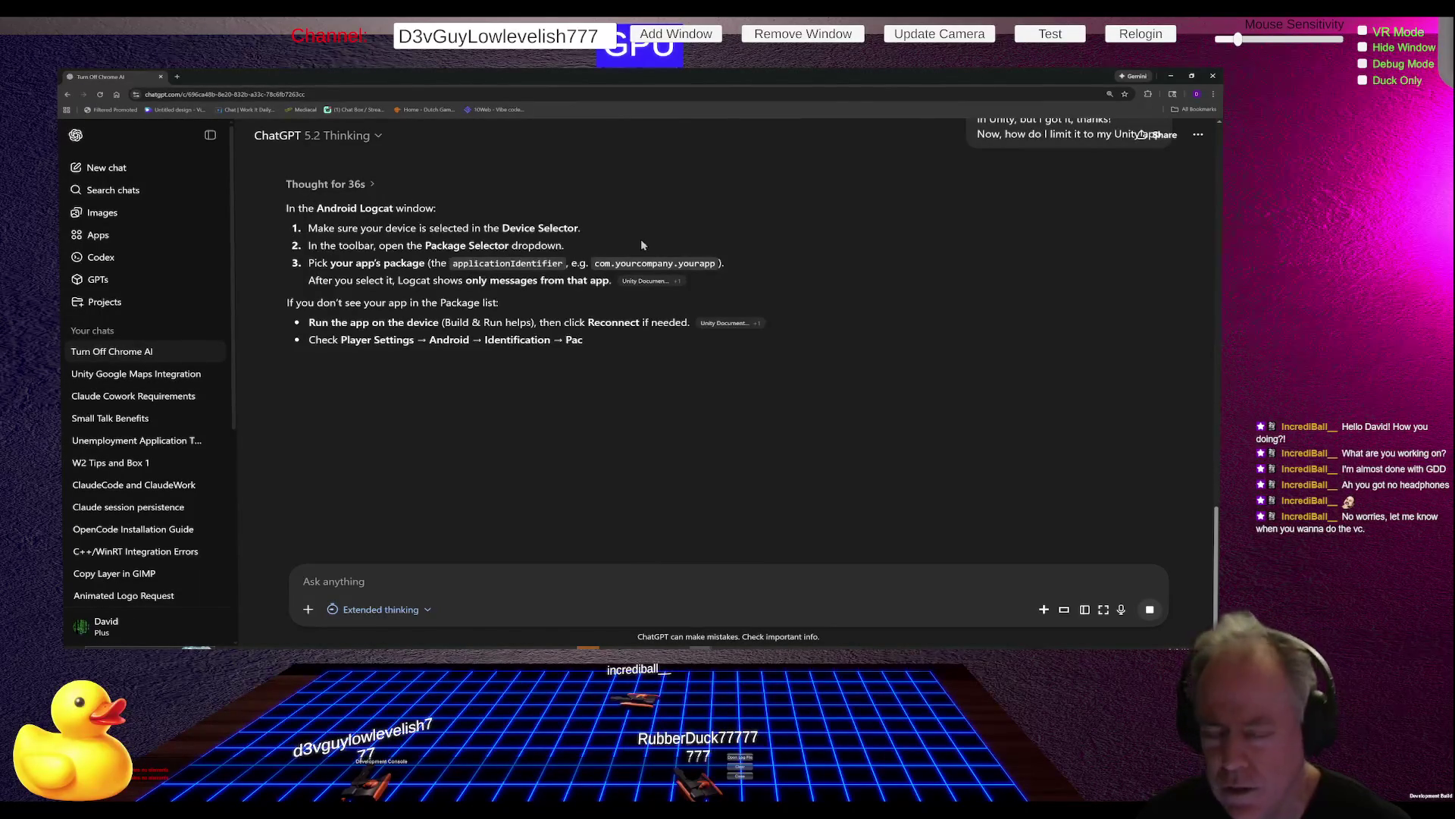
{"action": "key", "text": "alt+Tab"}
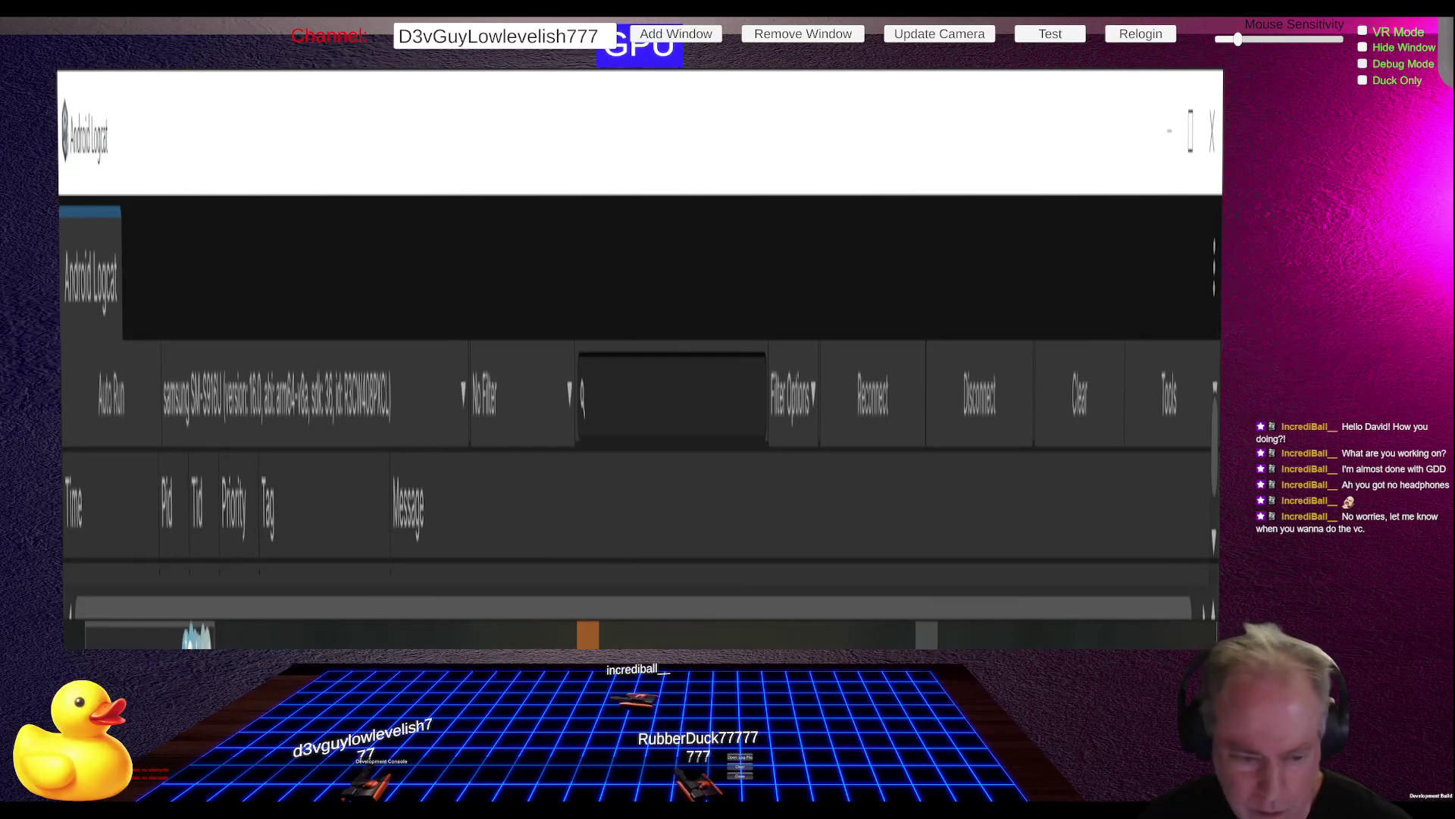
Step: Bring the Android Logcat window to the front of the Unity editor
{"action": "key", "text": "alt+Tab"}
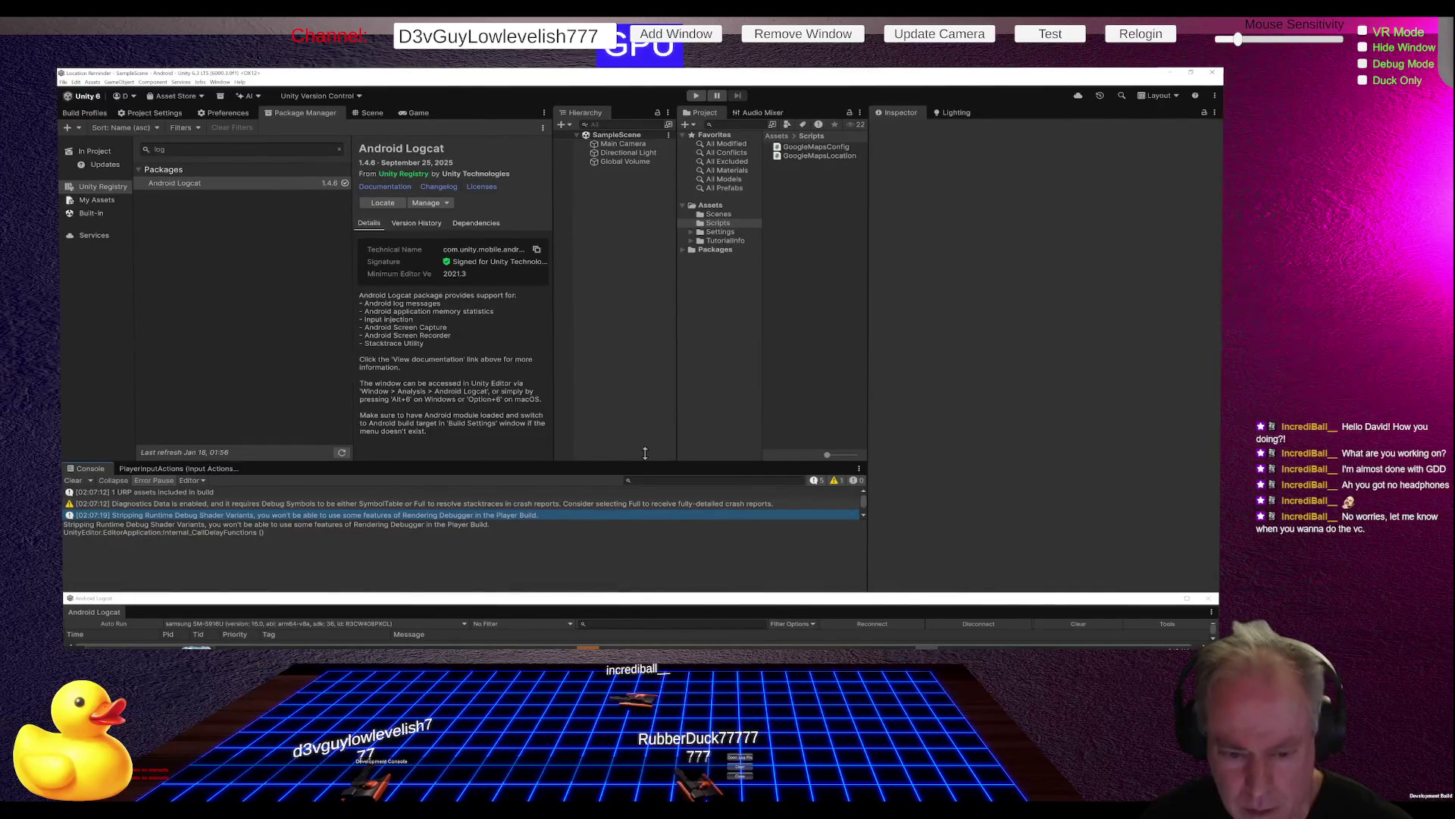
{"action": "left_click", "coordinate": [645, 601]}
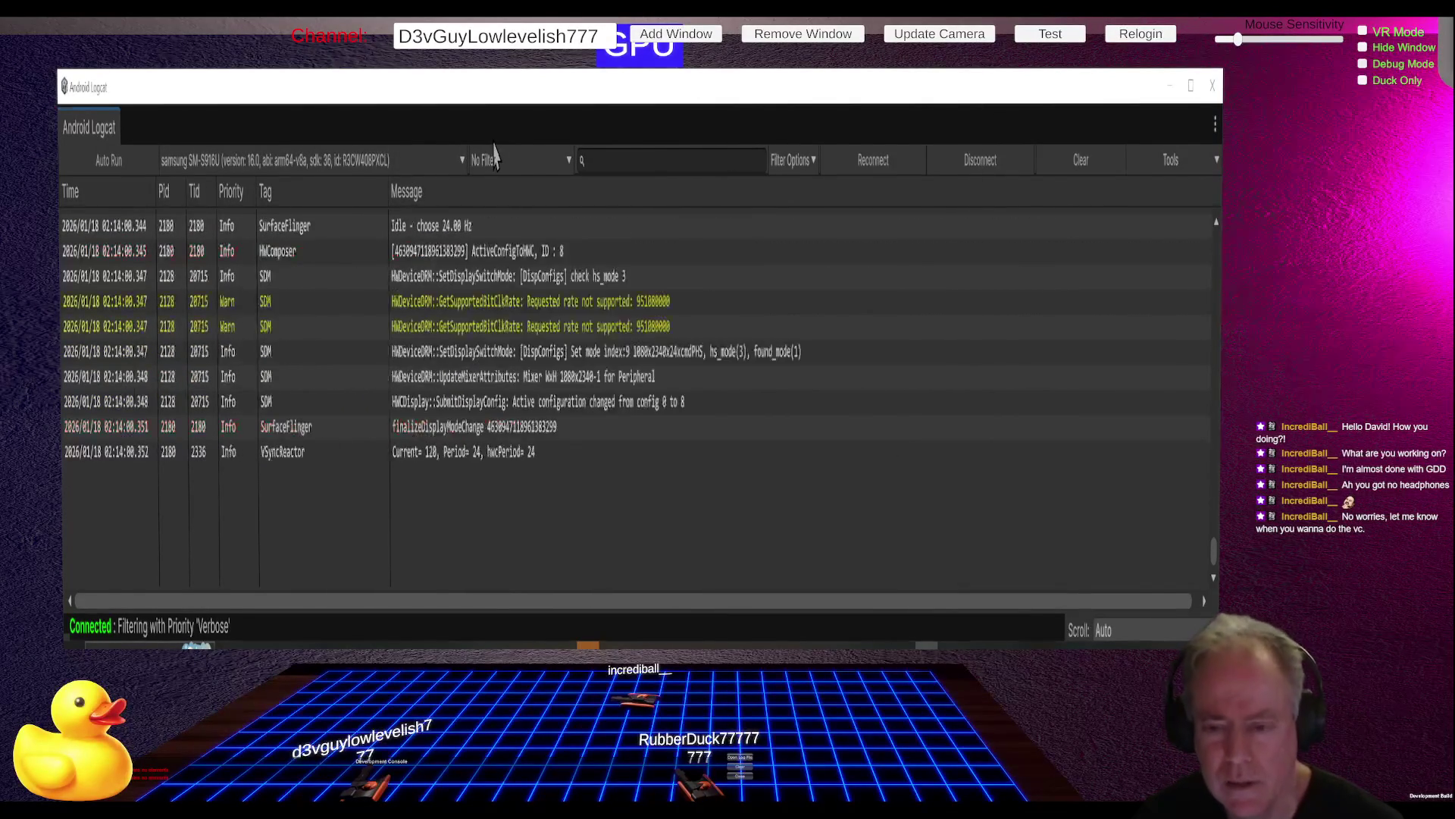
{"action": "key", "text": "alt+Tab"}
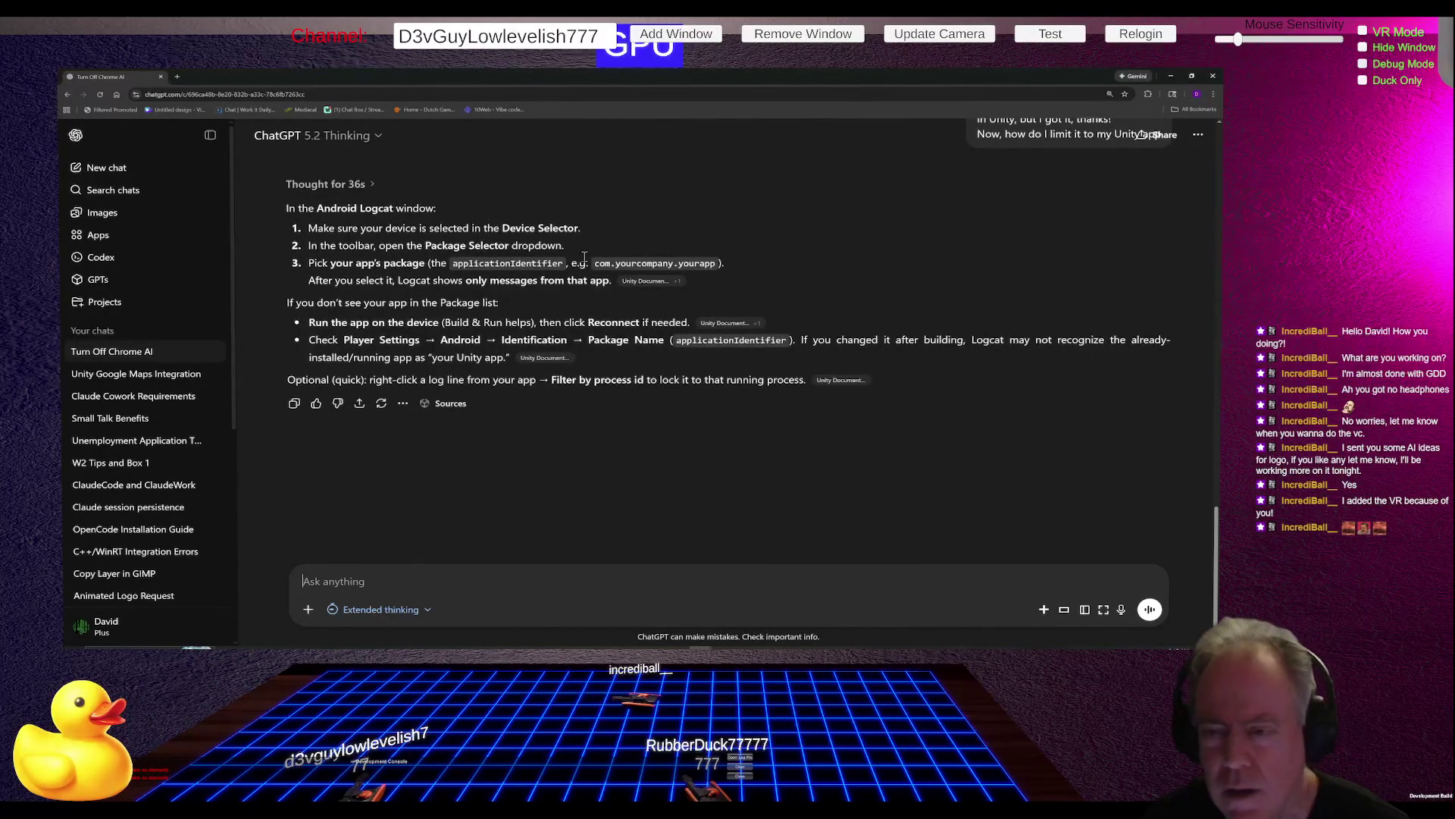
Step: Return from ChatGPT's package-selector instructions to the Android Logcat window
{"action": "key", "text": "alt+Tab"}
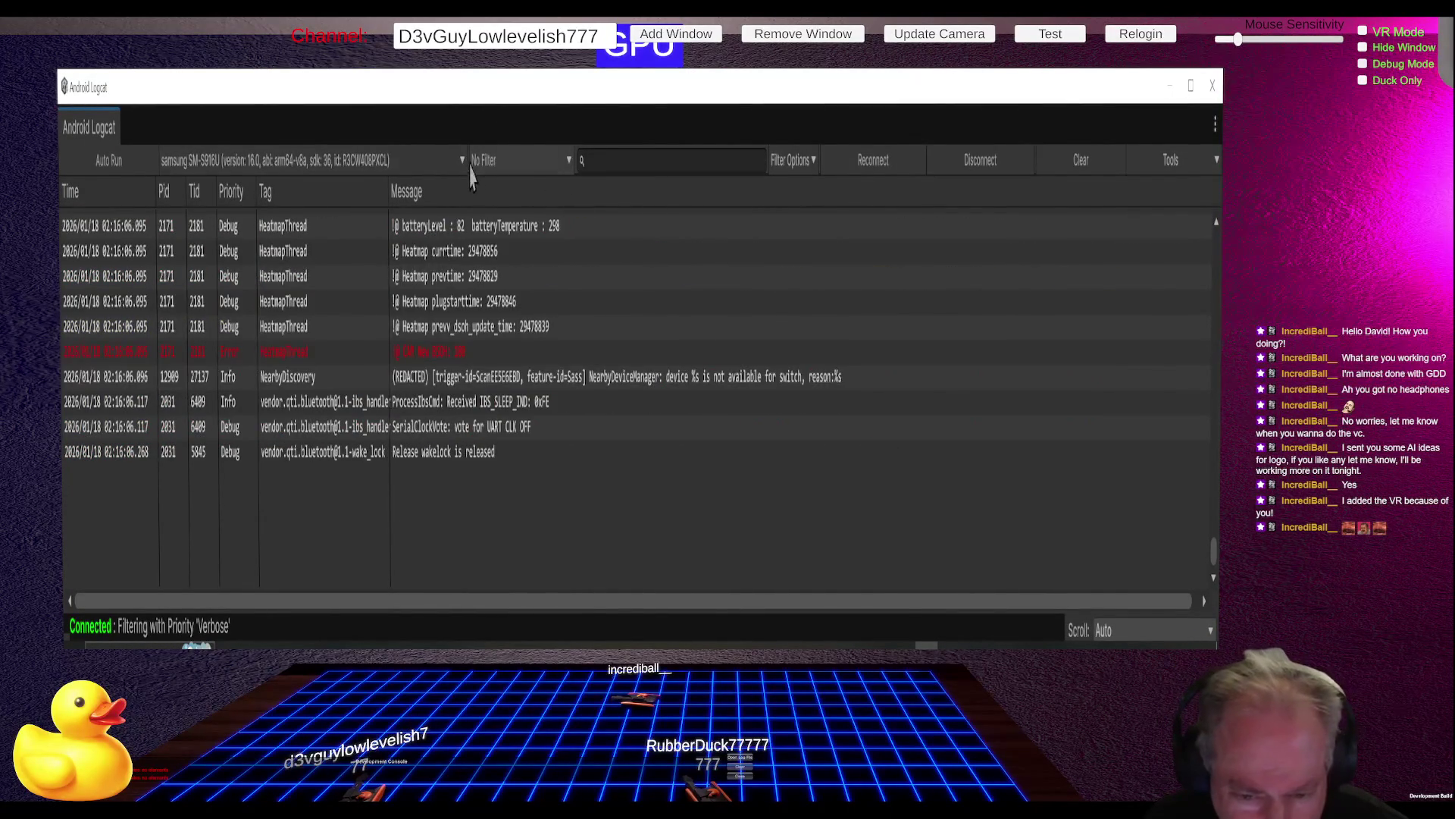
Step: Filter Logcat to the urpblank app, clear the log, then select its running process 28235
{"action": "left_click", "coordinate": [461, 161]}
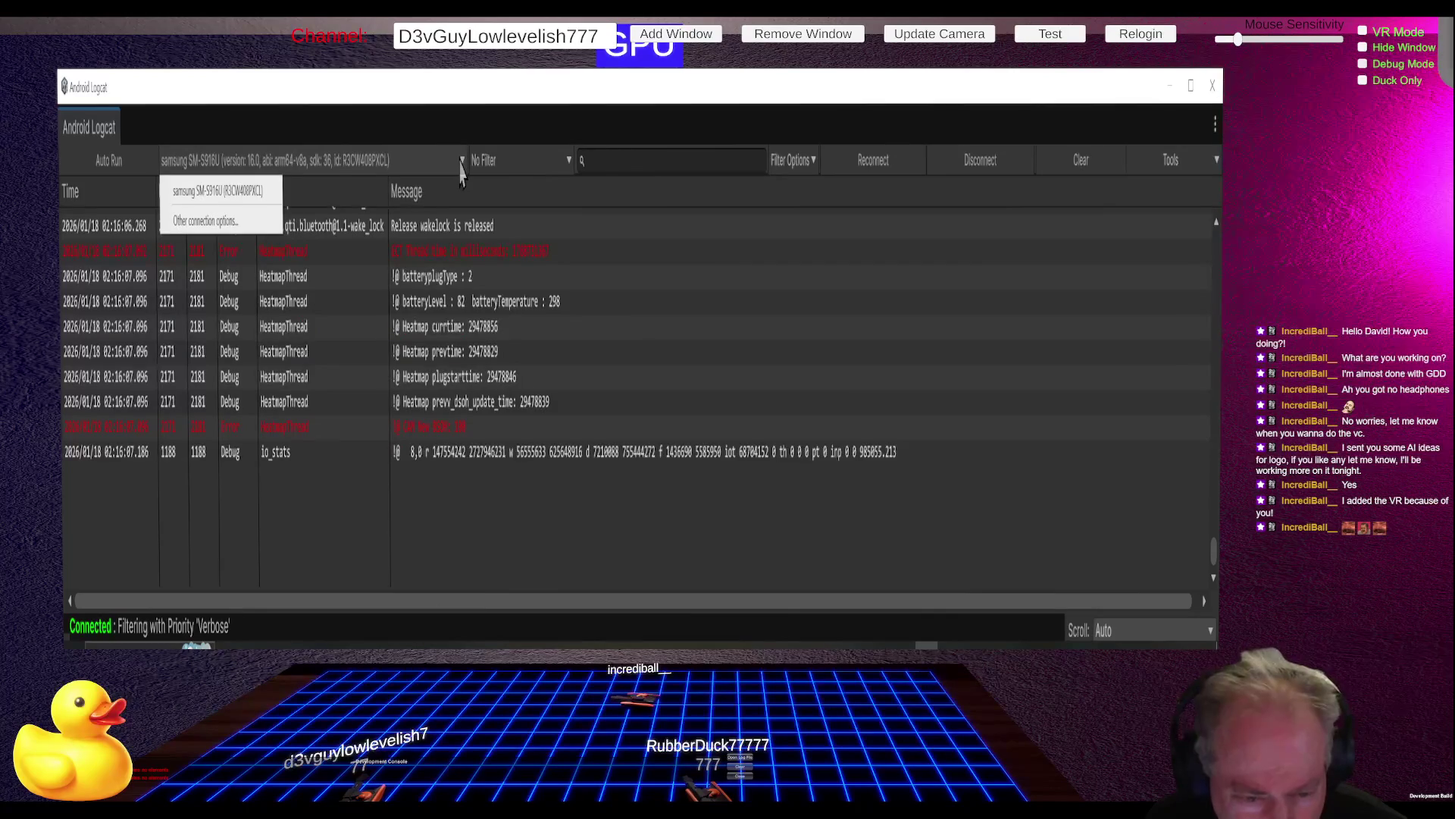
{"action": "left_click", "coordinate": [515, 163]}
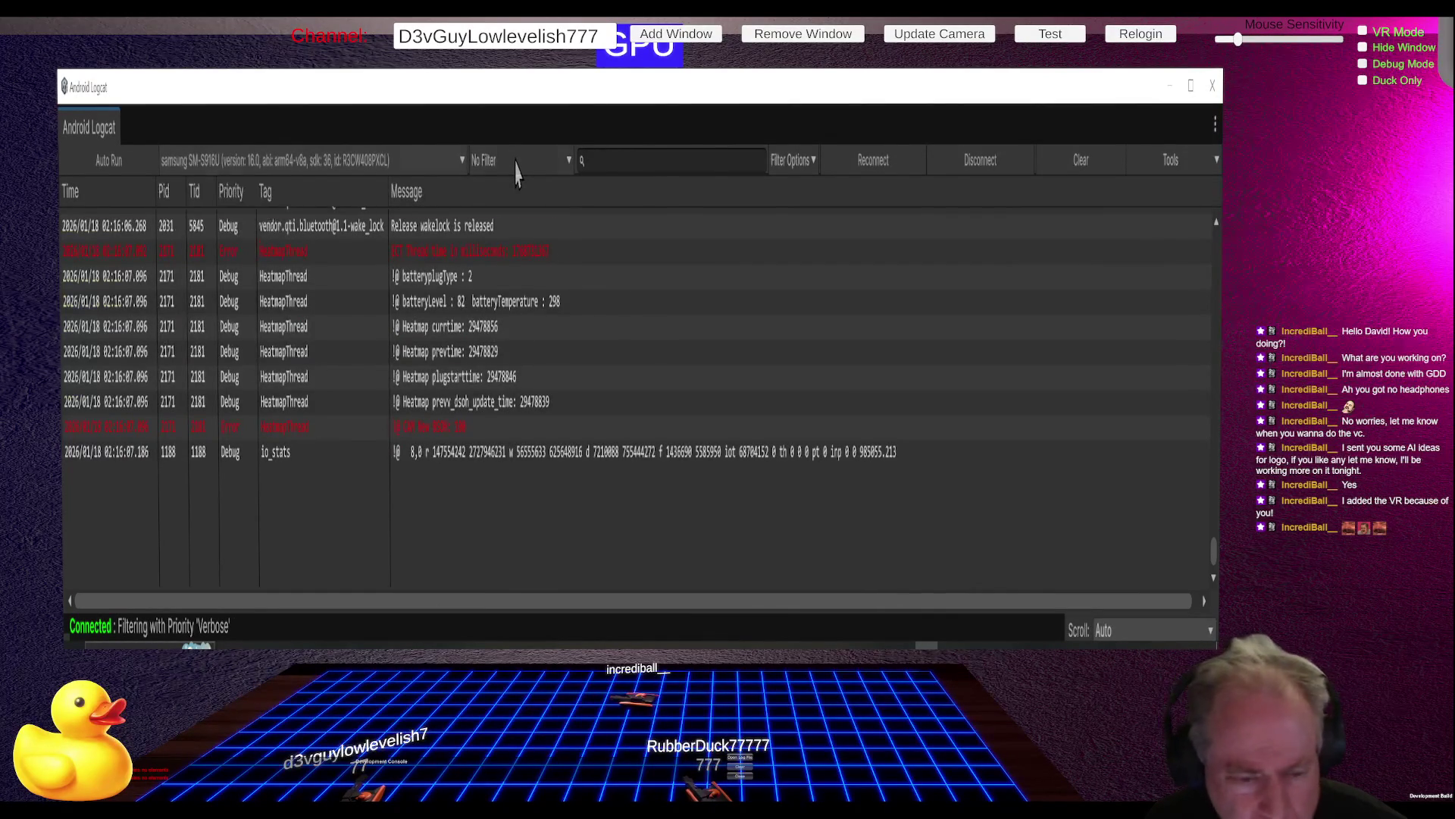
{"action": "left_click", "coordinate": [516, 163]}
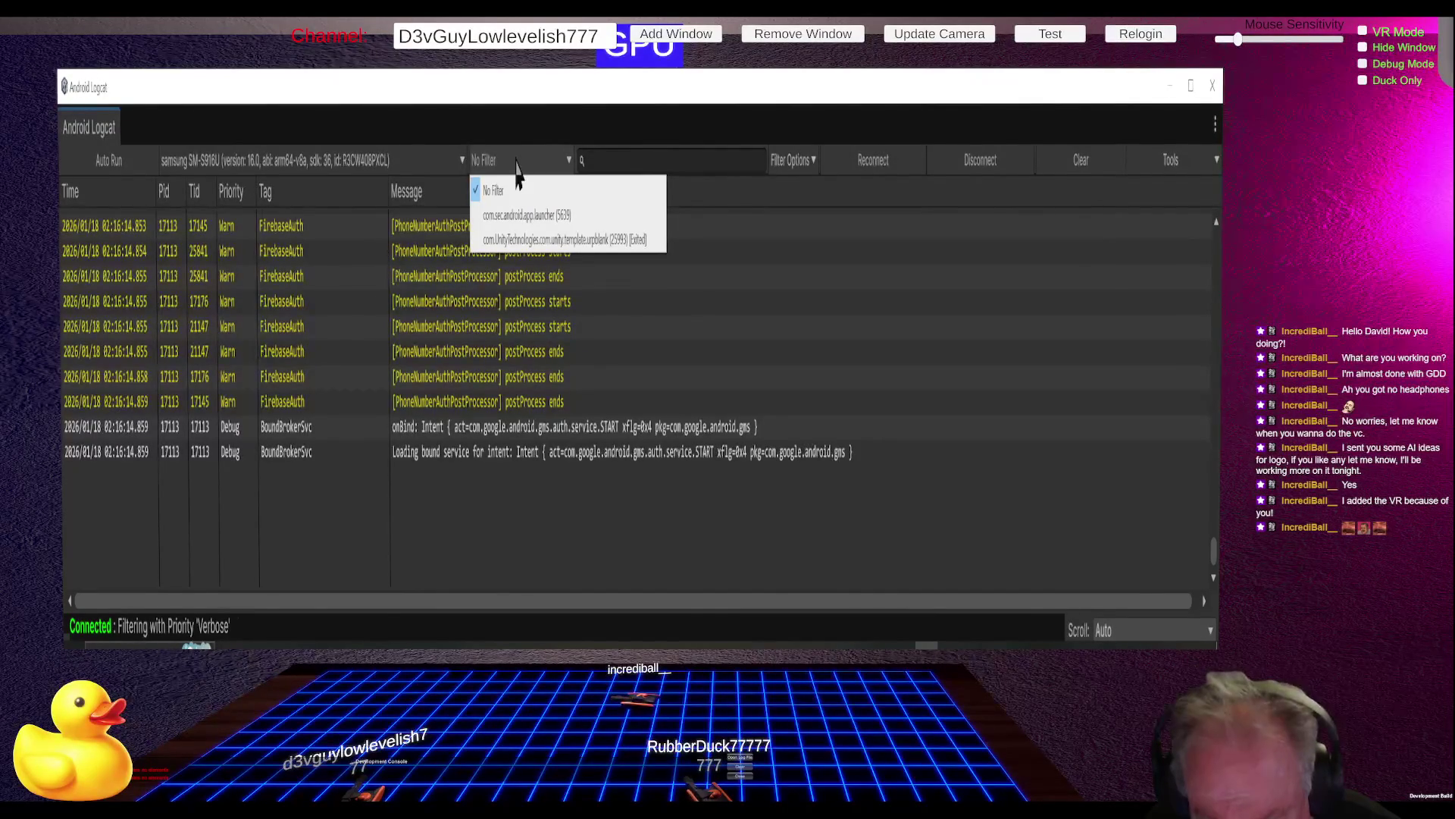
{"action": "left_click", "coordinate": [530, 239]}
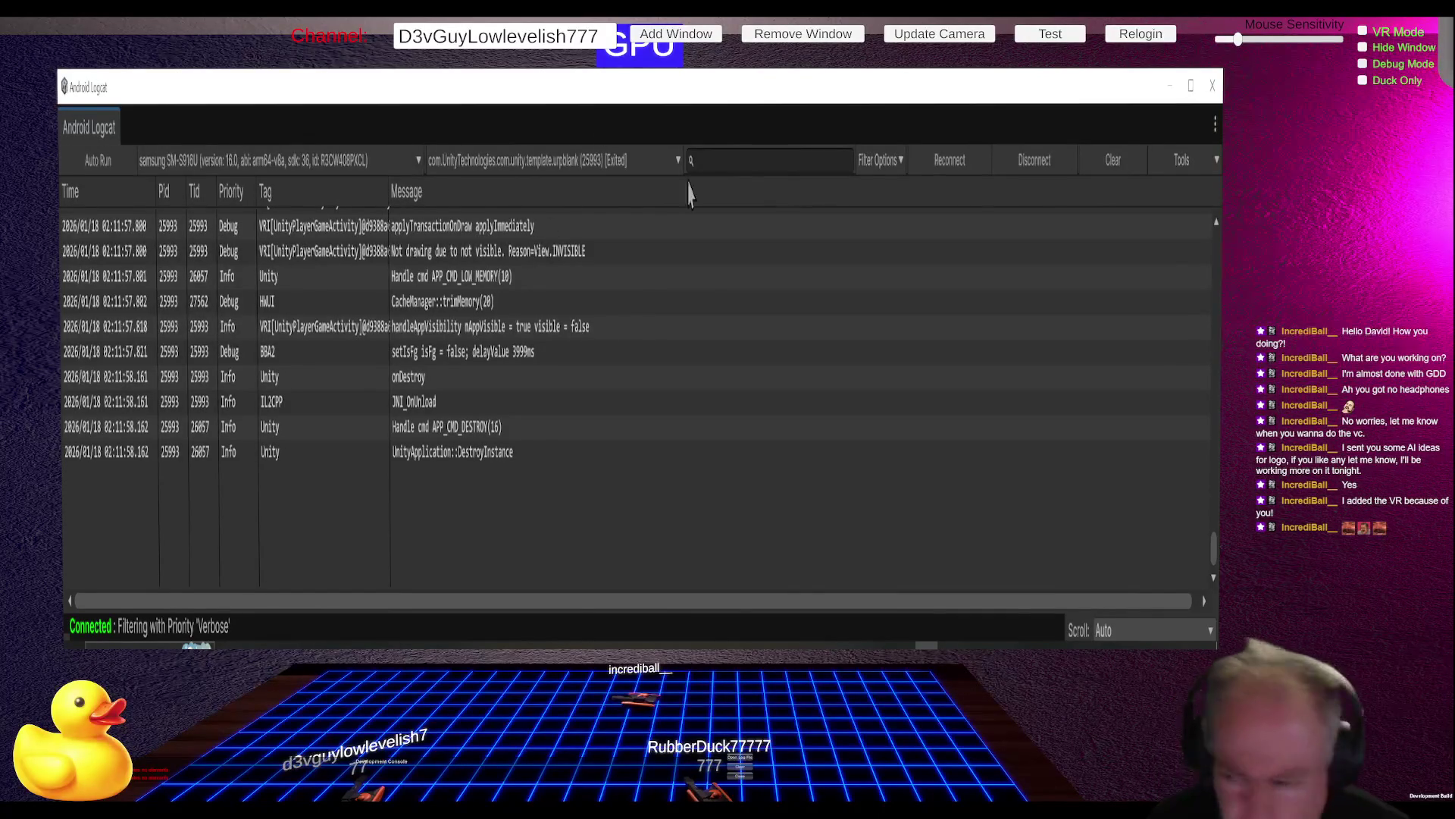
{"action": "left_click", "coordinate": [1120, 161]}
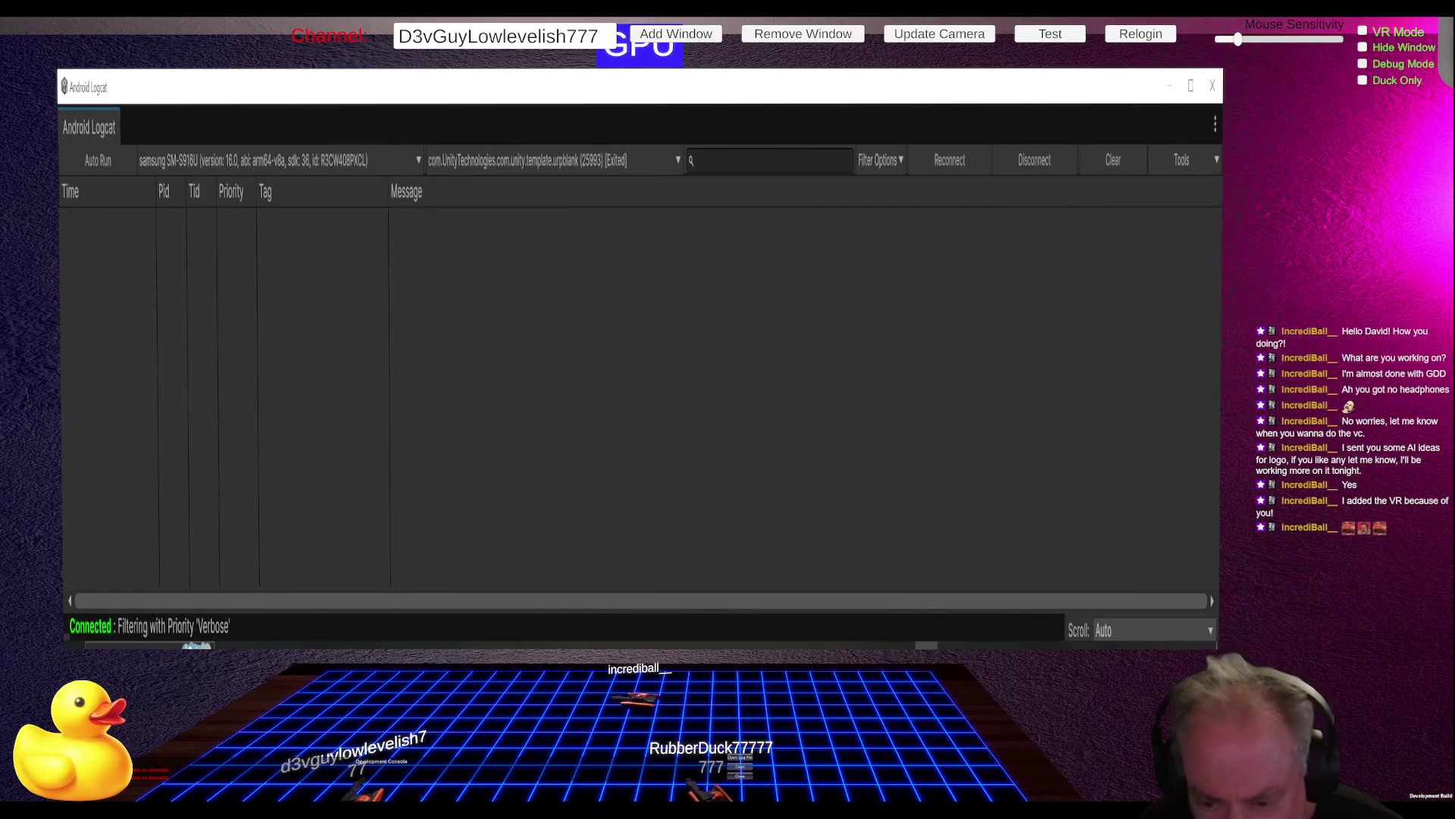
{"action": "left_click", "coordinate": [652, 162]}
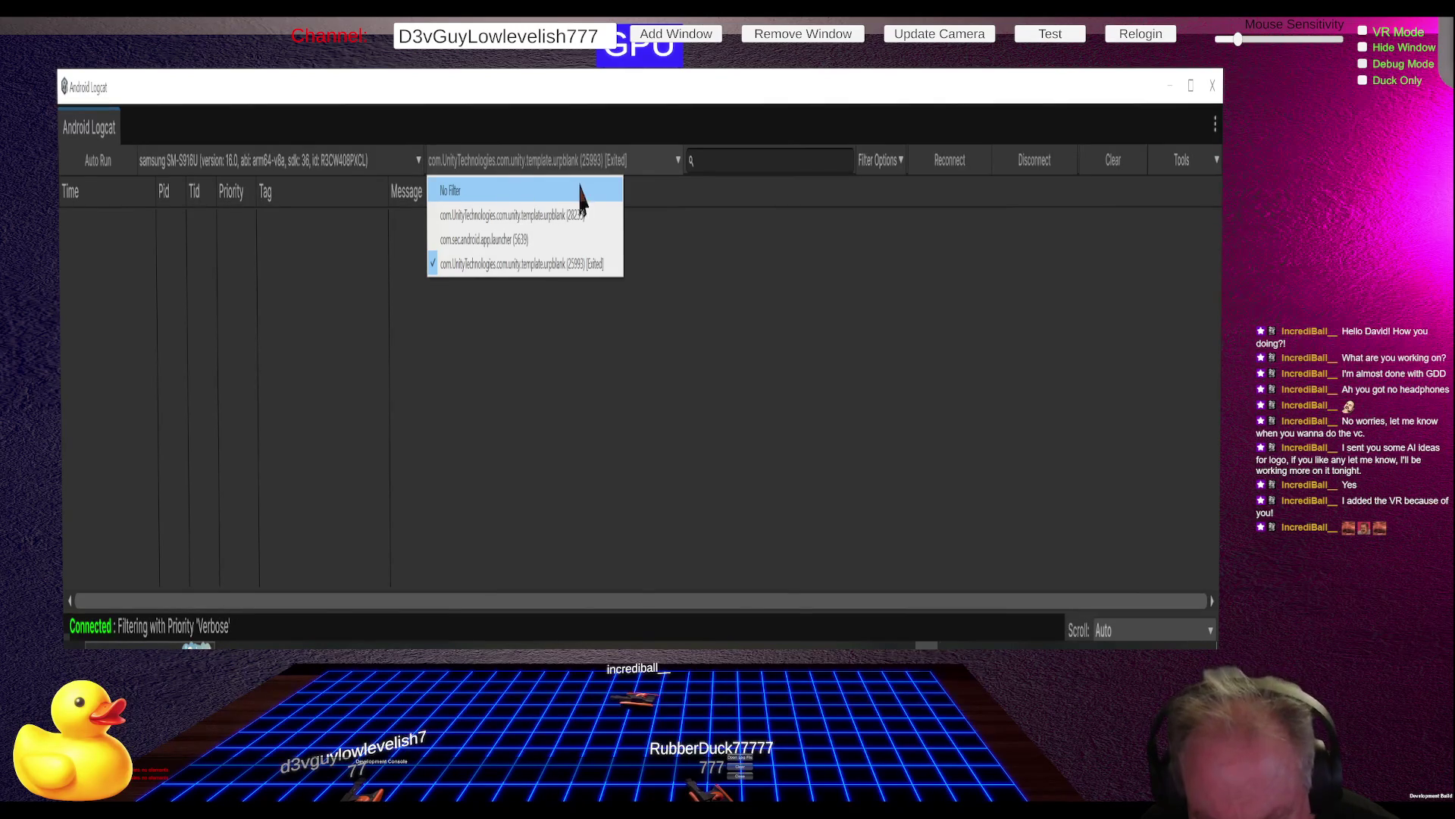
{"action": "left_click", "coordinate": [541, 221]}
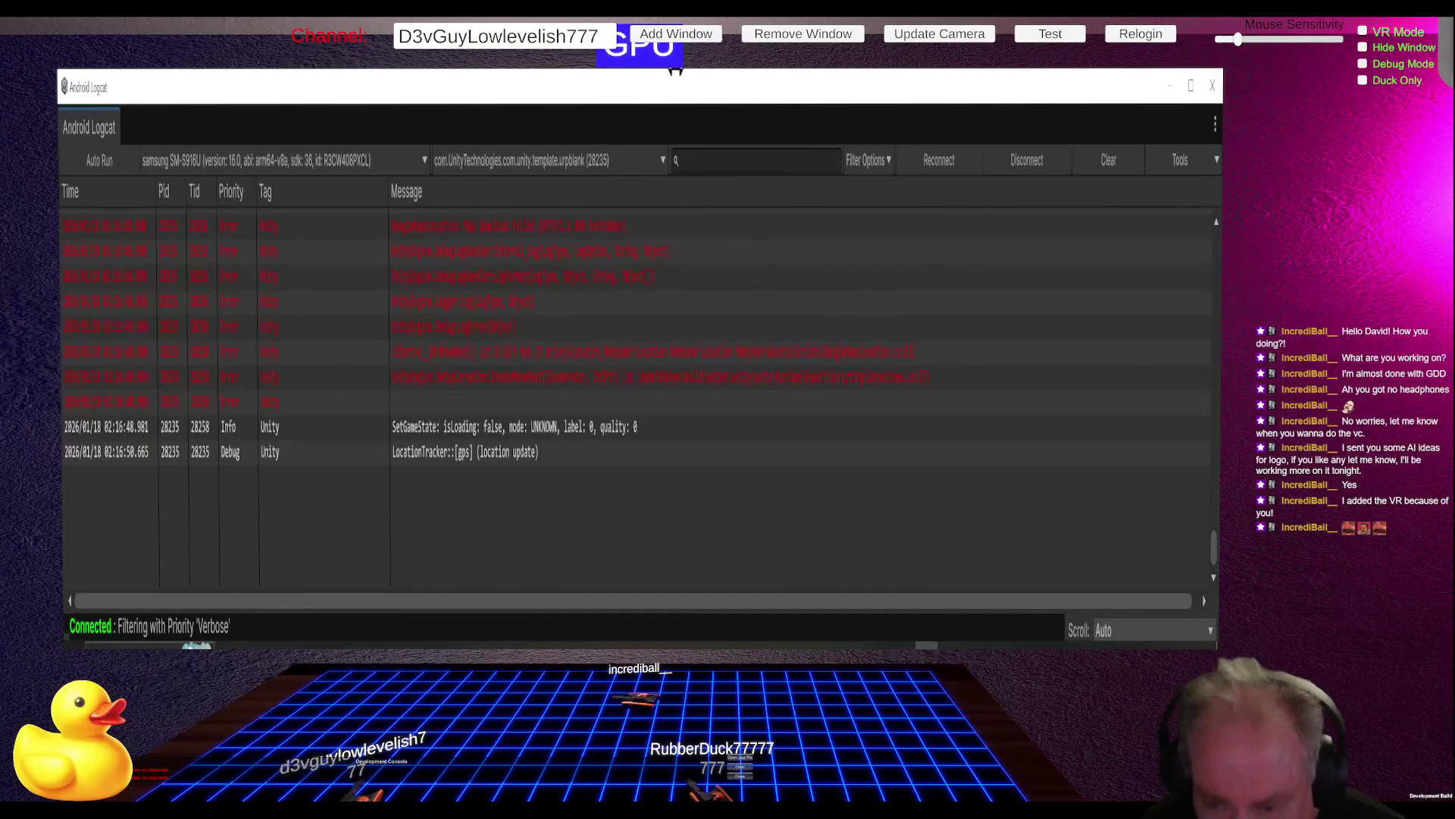
{"action": "left_click_drag", "start_coordinate": [675, 70], "coordinate": [676, 76]}
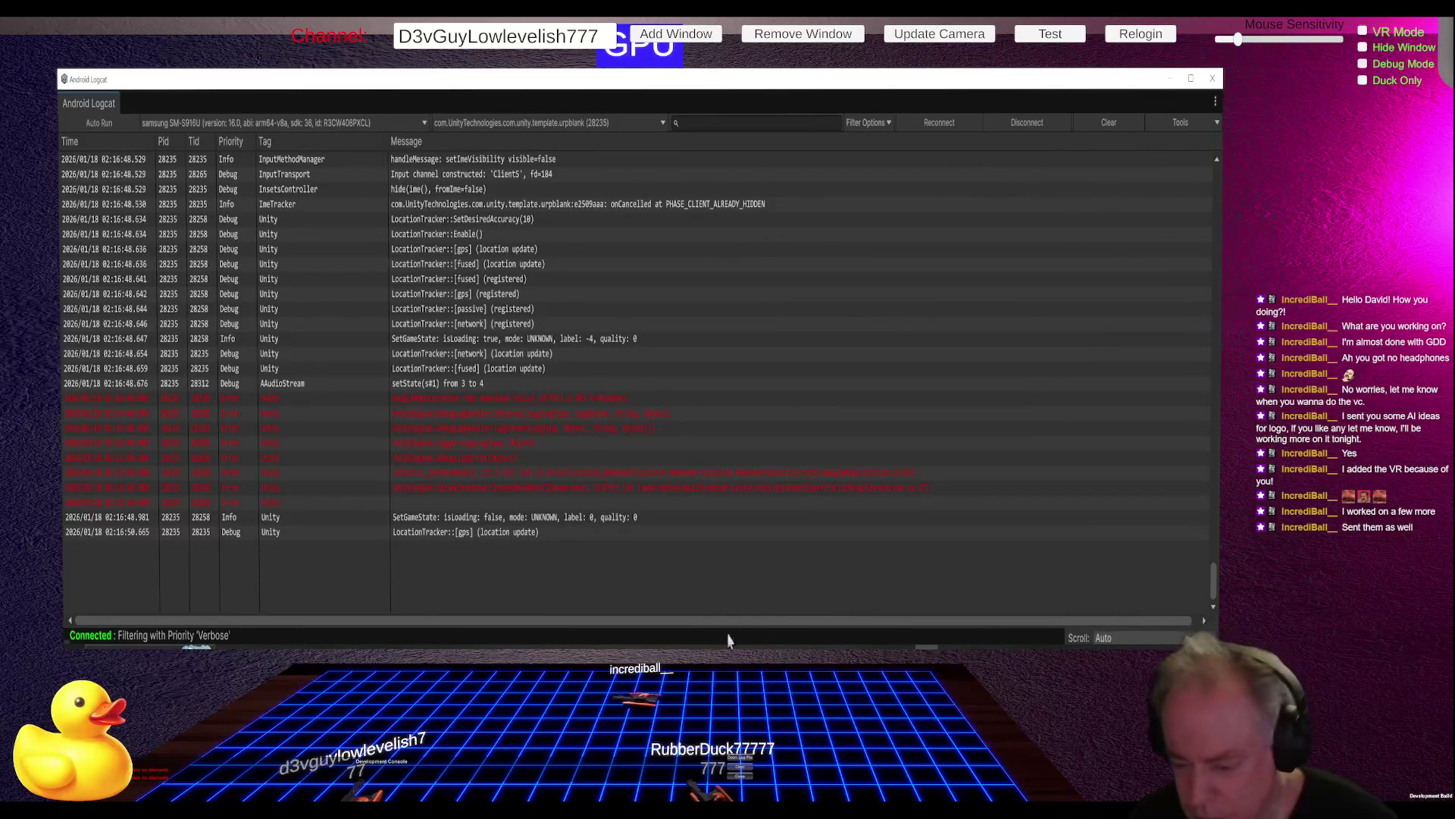
Step: Scroll up the process 28235 log and copy the first red error line
{"action": "mouse_move", "coordinate": [724, 644]}
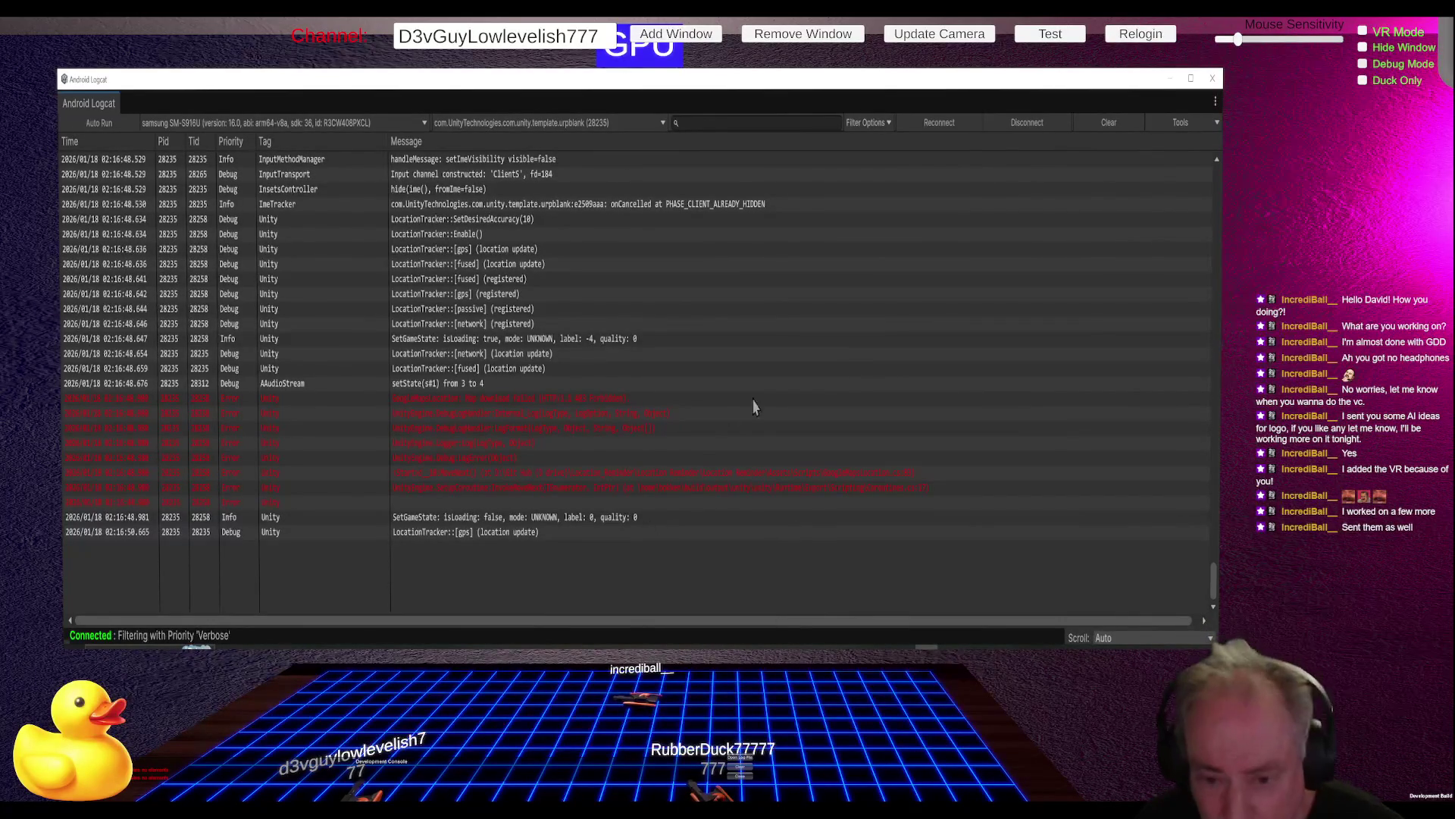
{"action": "scroll", "coordinate": [753, 410], "scroll_direction": "up", "scroll_amount": 5}
{"action": "scroll", "coordinate": [721, 486], "scroll_direction": "up", "scroll_amount": 5}
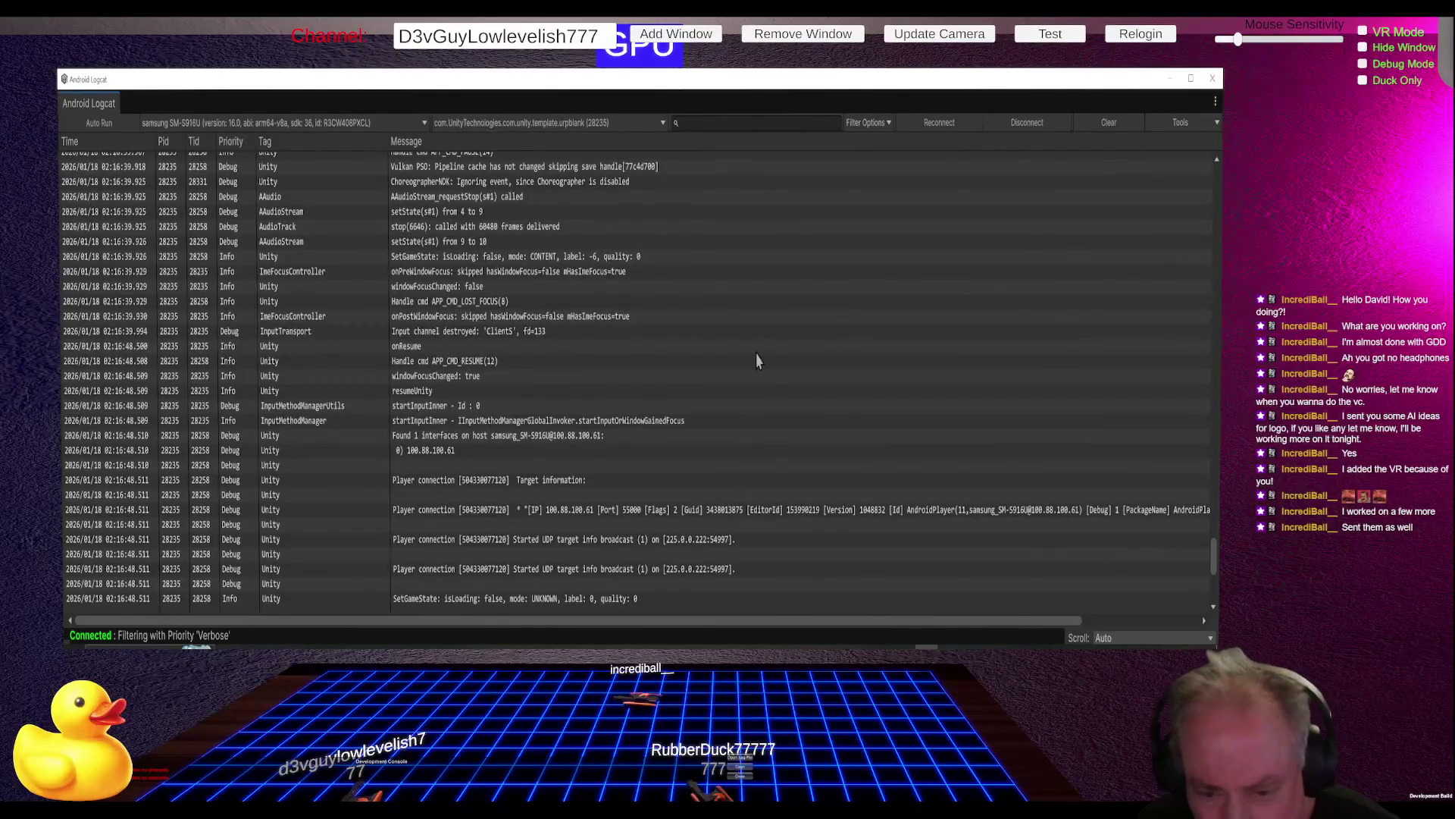
{"action": "scroll", "coordinate": [758, 362], "scroll_direction": "up", "scroll_amount": 2}
{"action": "scroll", "coordinate": [758, 362], "scroll_direction": "up", "scroll_amount": 4}
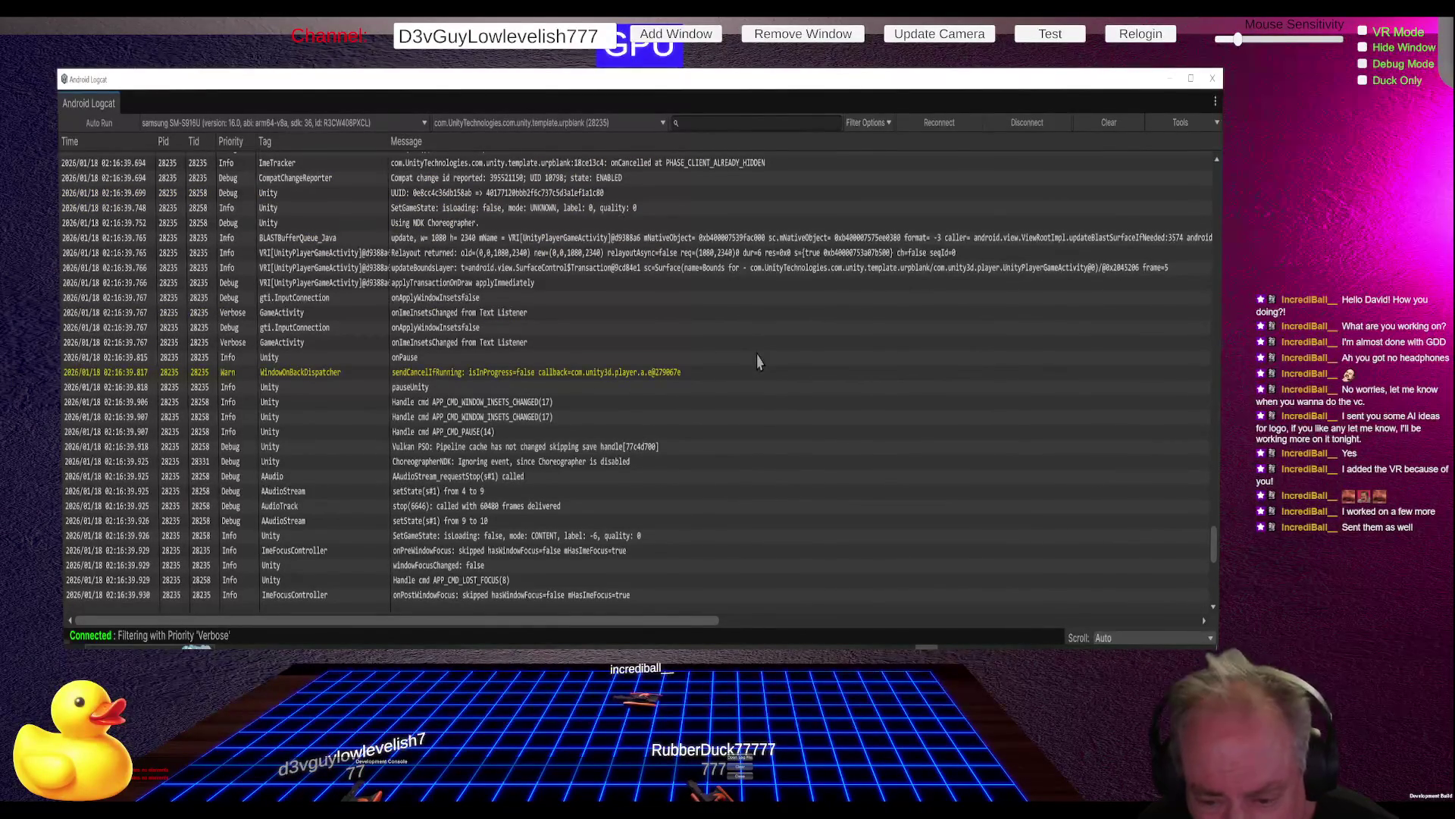
{"action": "scroll", "coordinate": [758, 362], "scroll_direction": "up", "scroll_amount": 2}
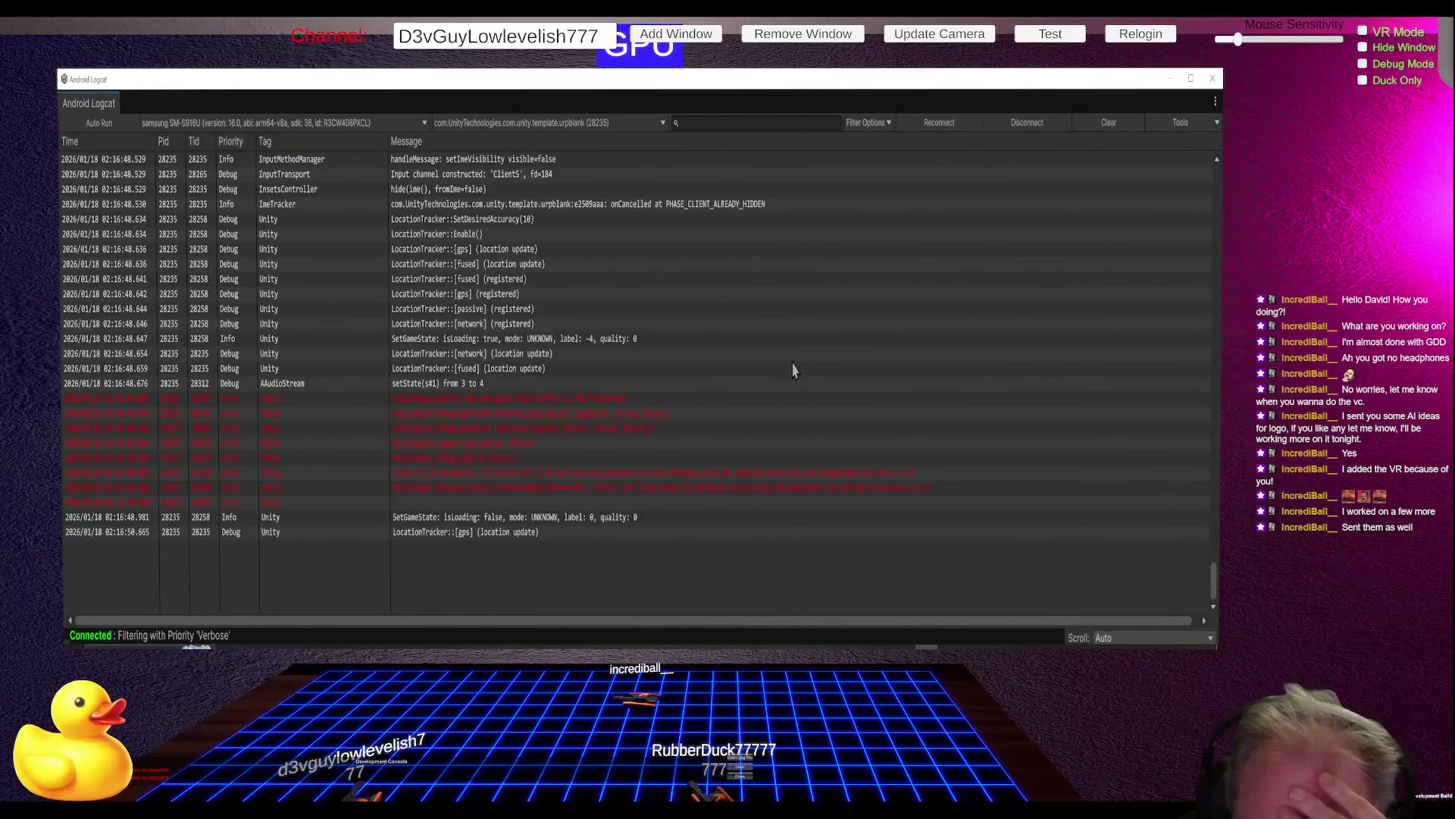
{"action": "left_click", "coordinate": [603, 400]}
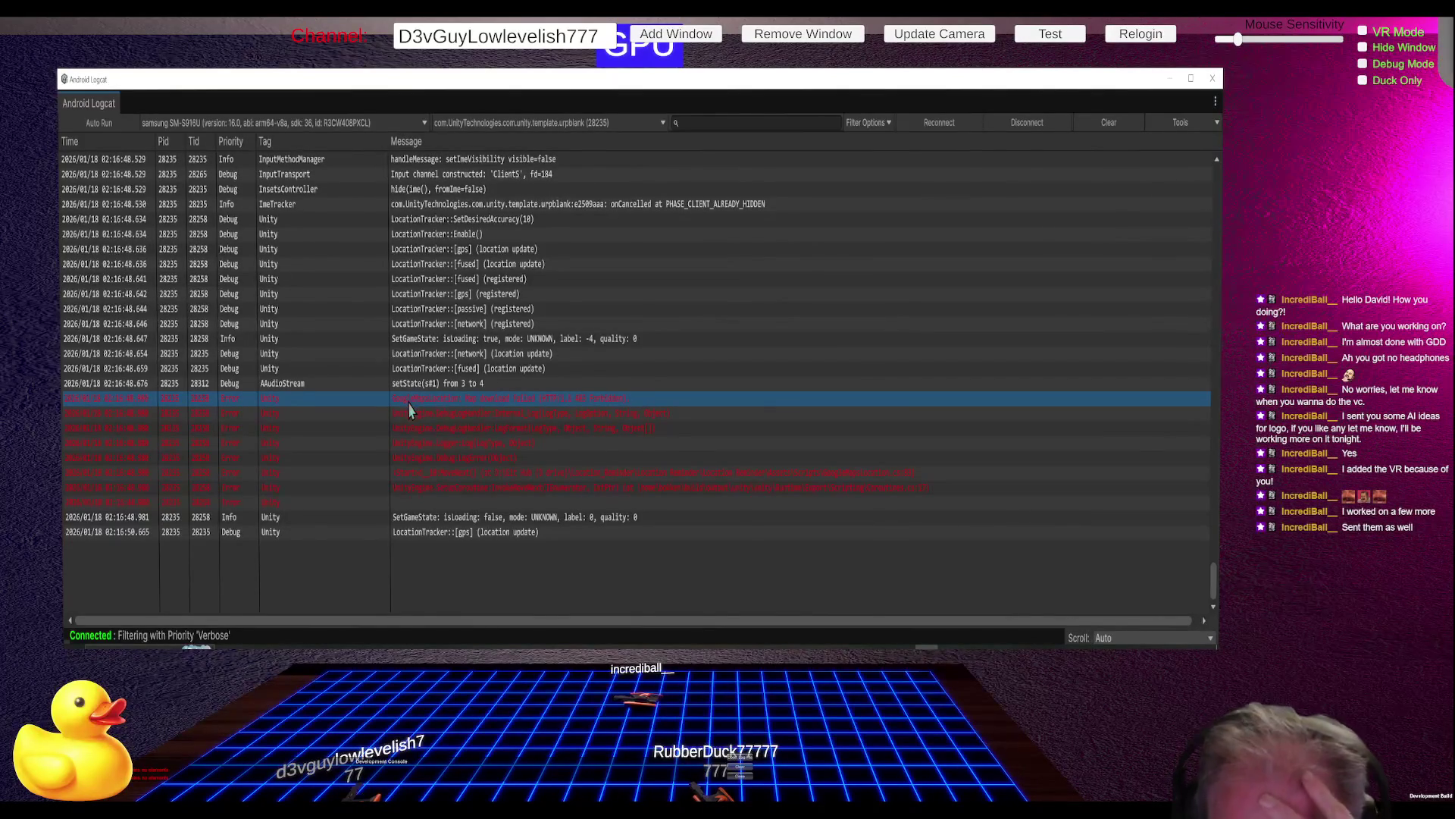
{"action": "right_click", "coordinate": [456, 400]}
{"action": "left_click", "coordinate": [473, 415]}
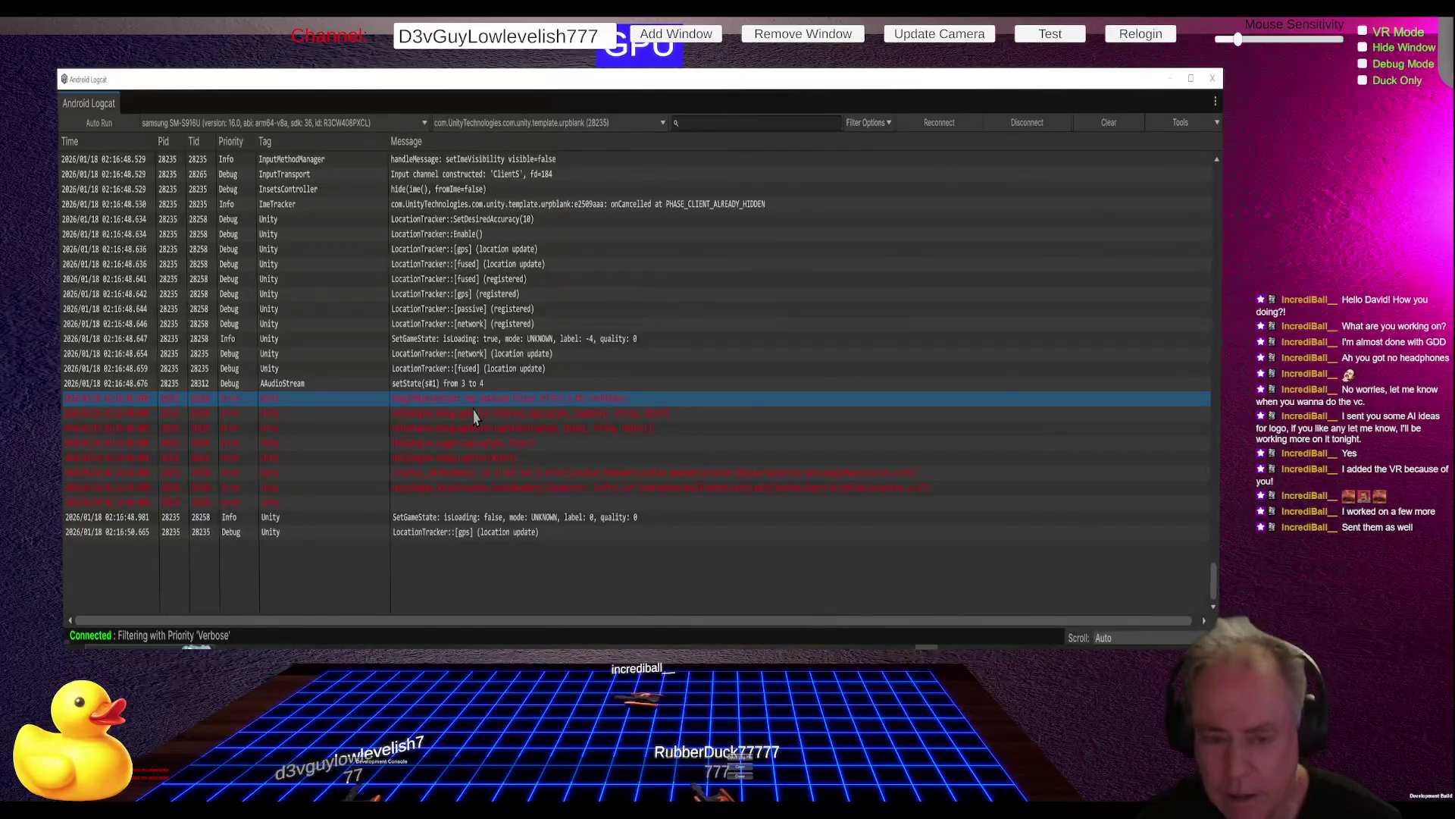
Step: Switch to the OpenCode Google Maps session and focus its empty prompt line
{"action": "key", "text": "alt+Tab"}
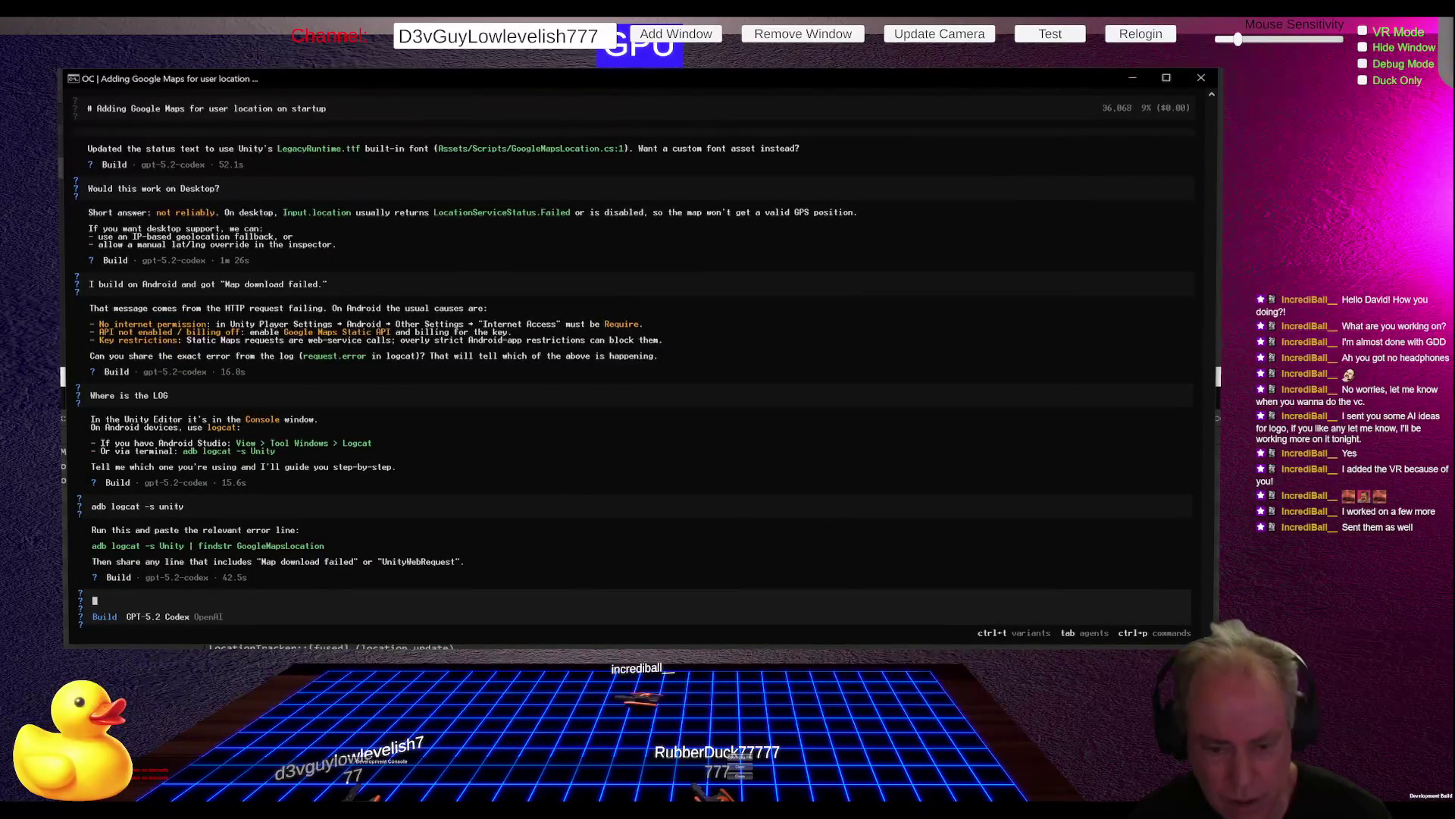
{"action": "left_click", "coordinate": [101, 602]}
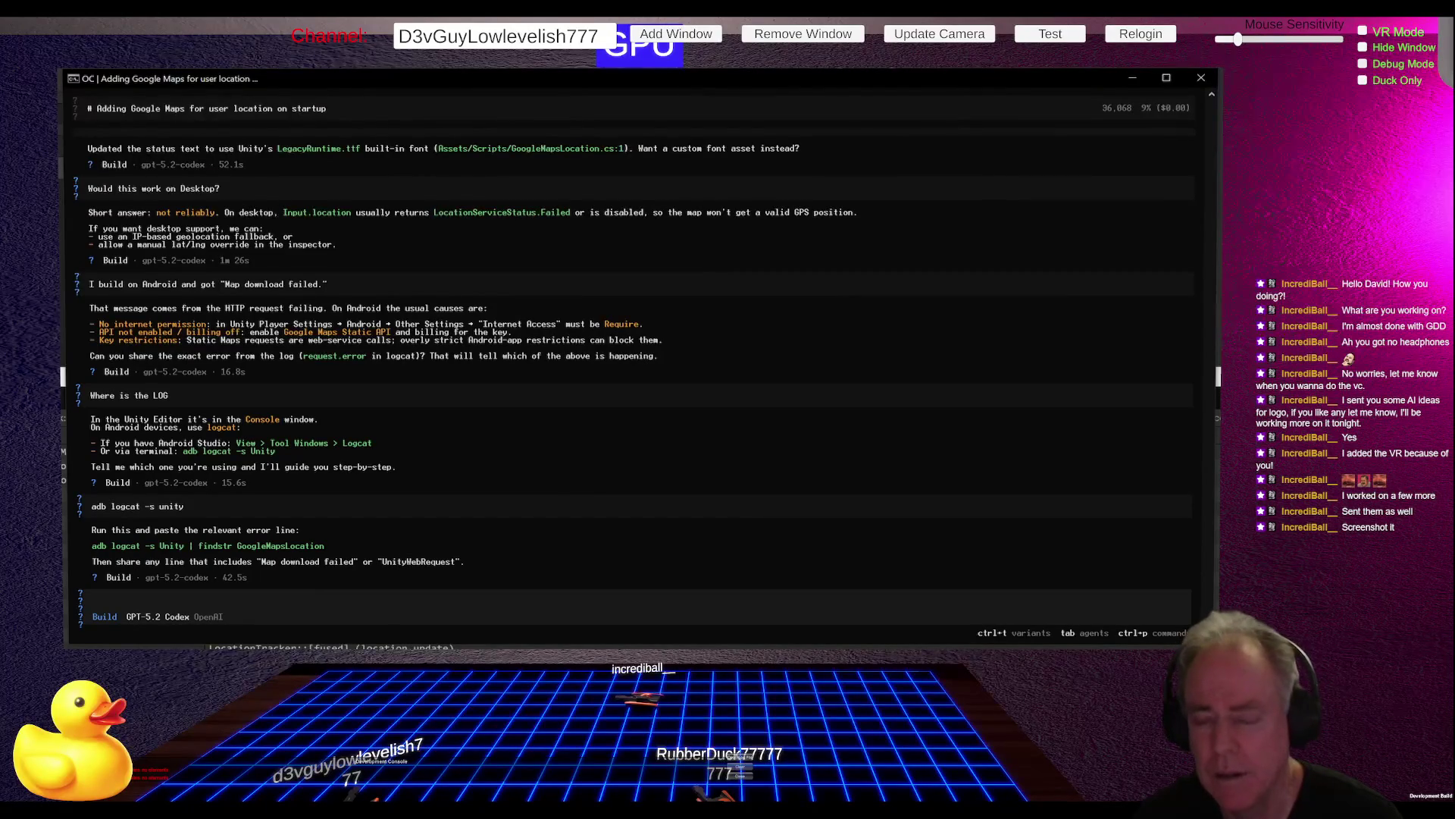
{"action": "key", "text": "alt+Tab"}
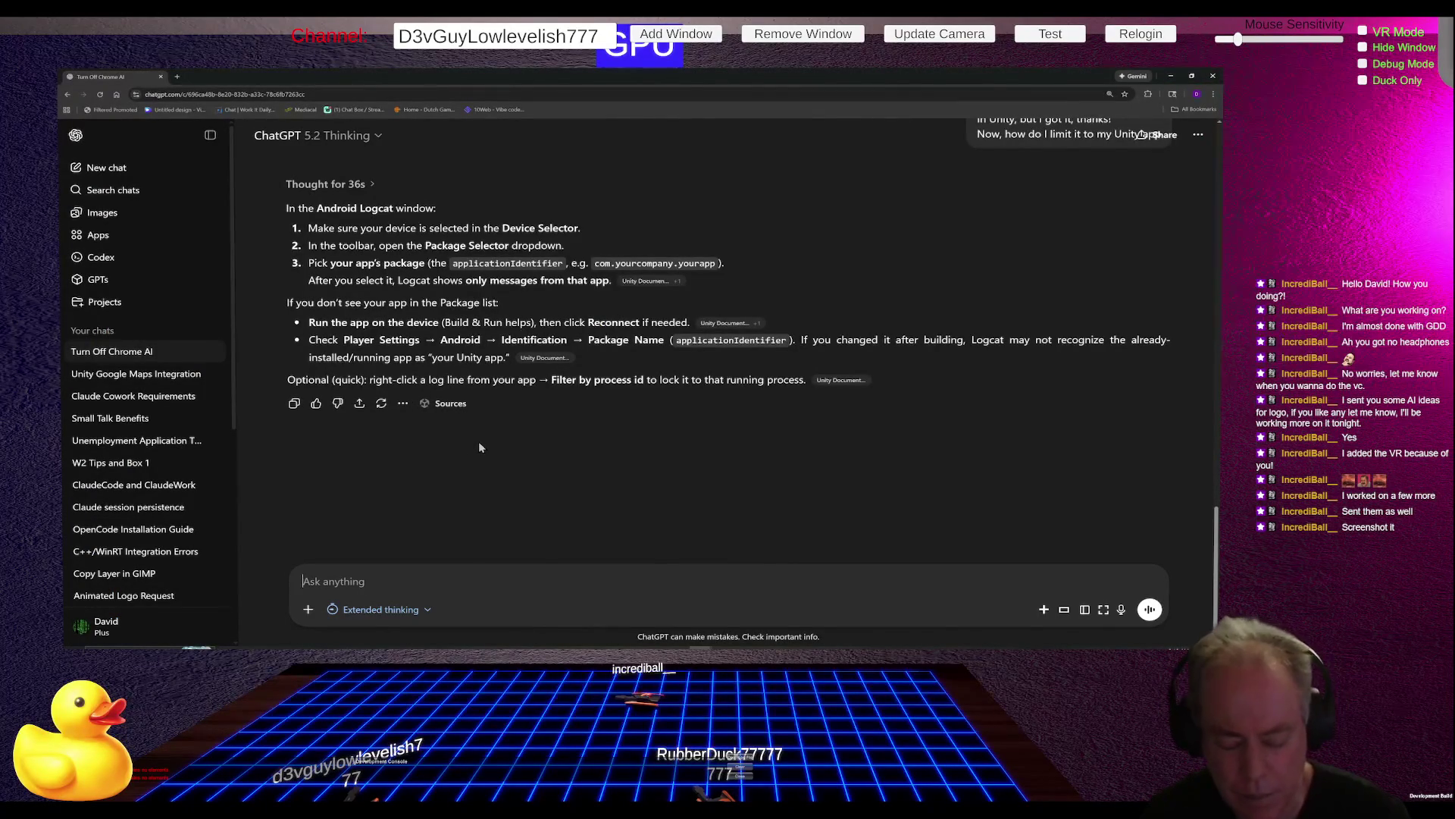
Step: Ask ChatGPT how to paste into Command Prompt
{"action": "type", "text": "Past"}
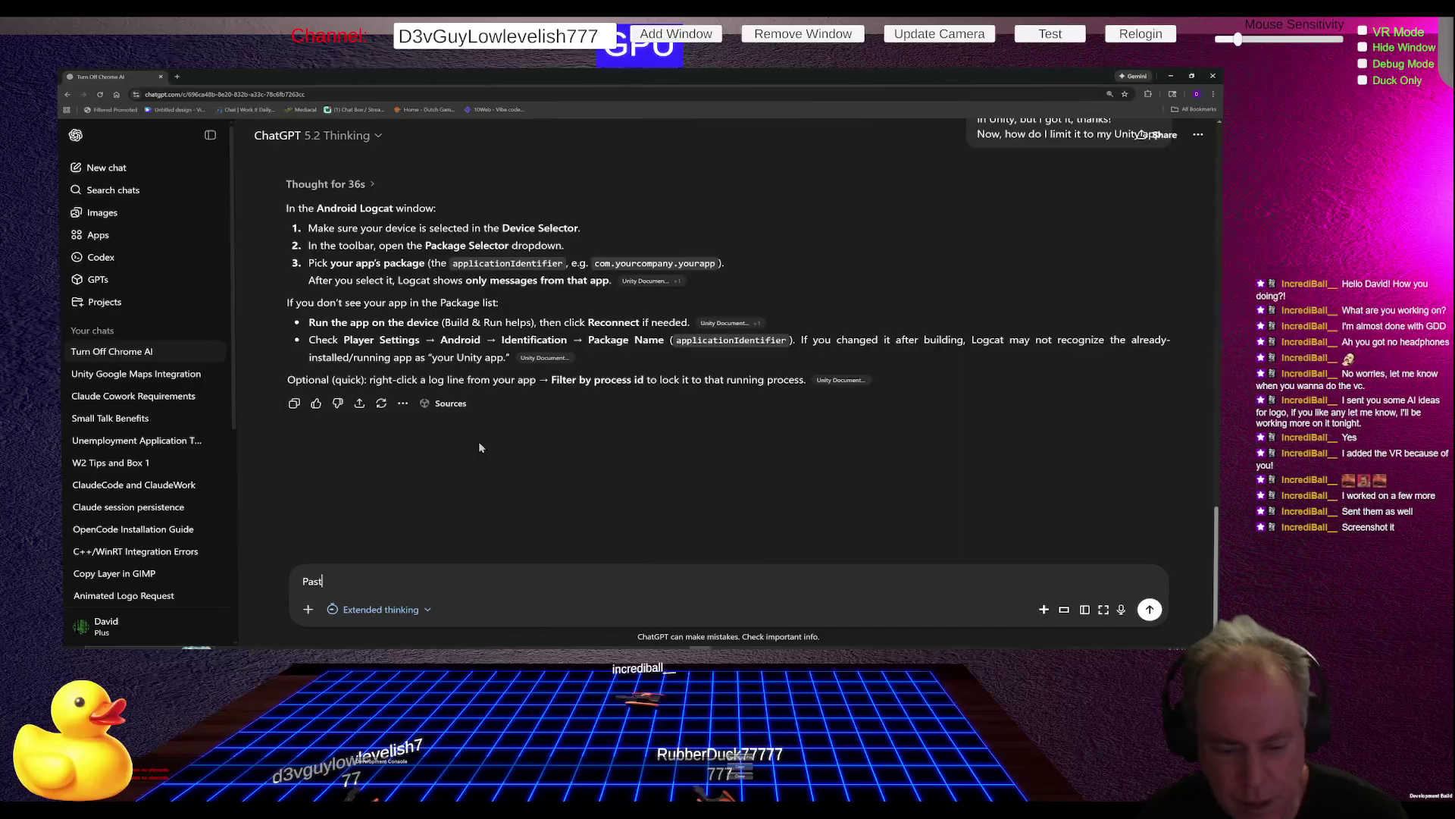
{"action": "type", "text": "e in"}
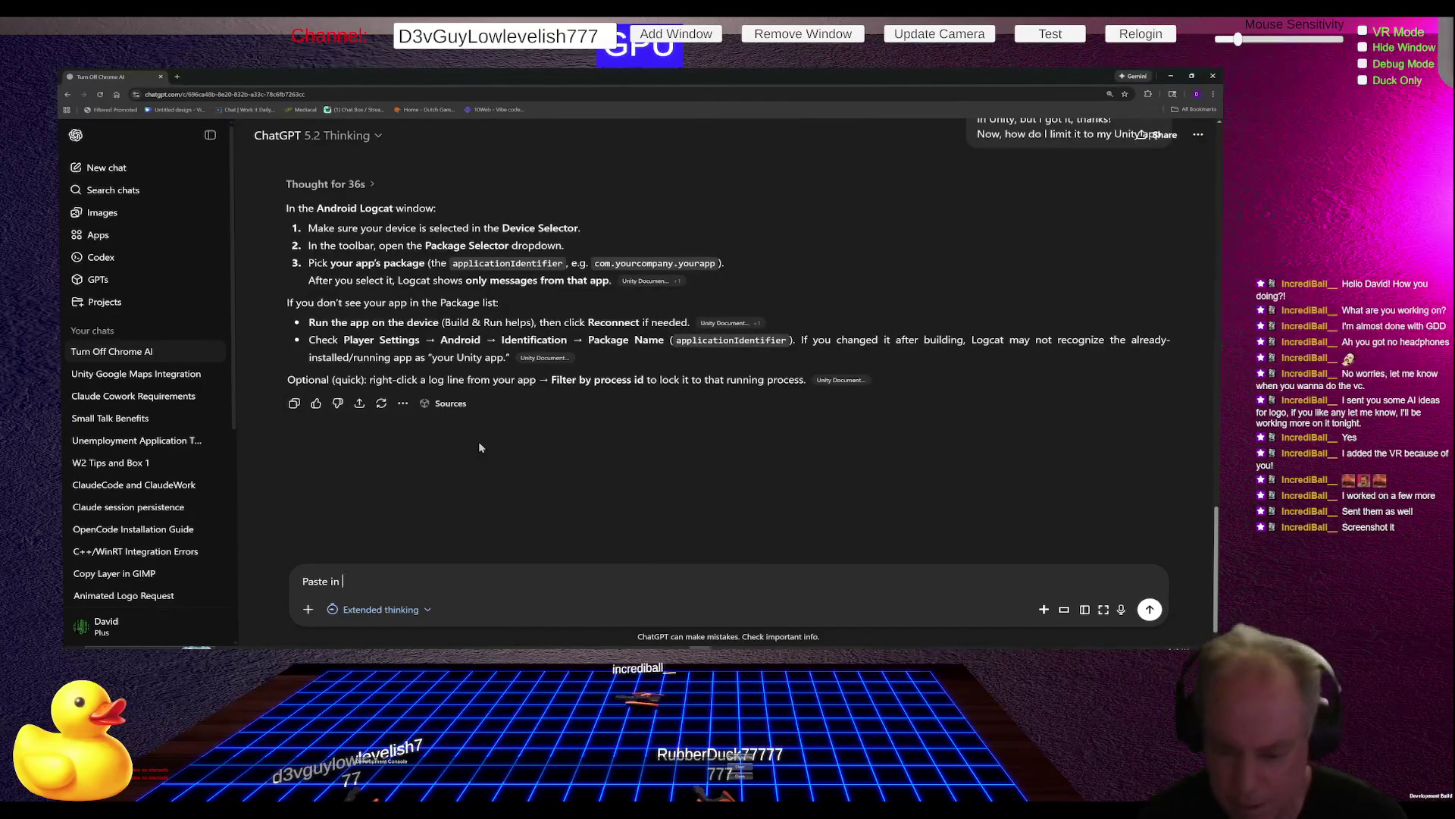
{"action": "mouse_move", "coordinate": [902, 651]}
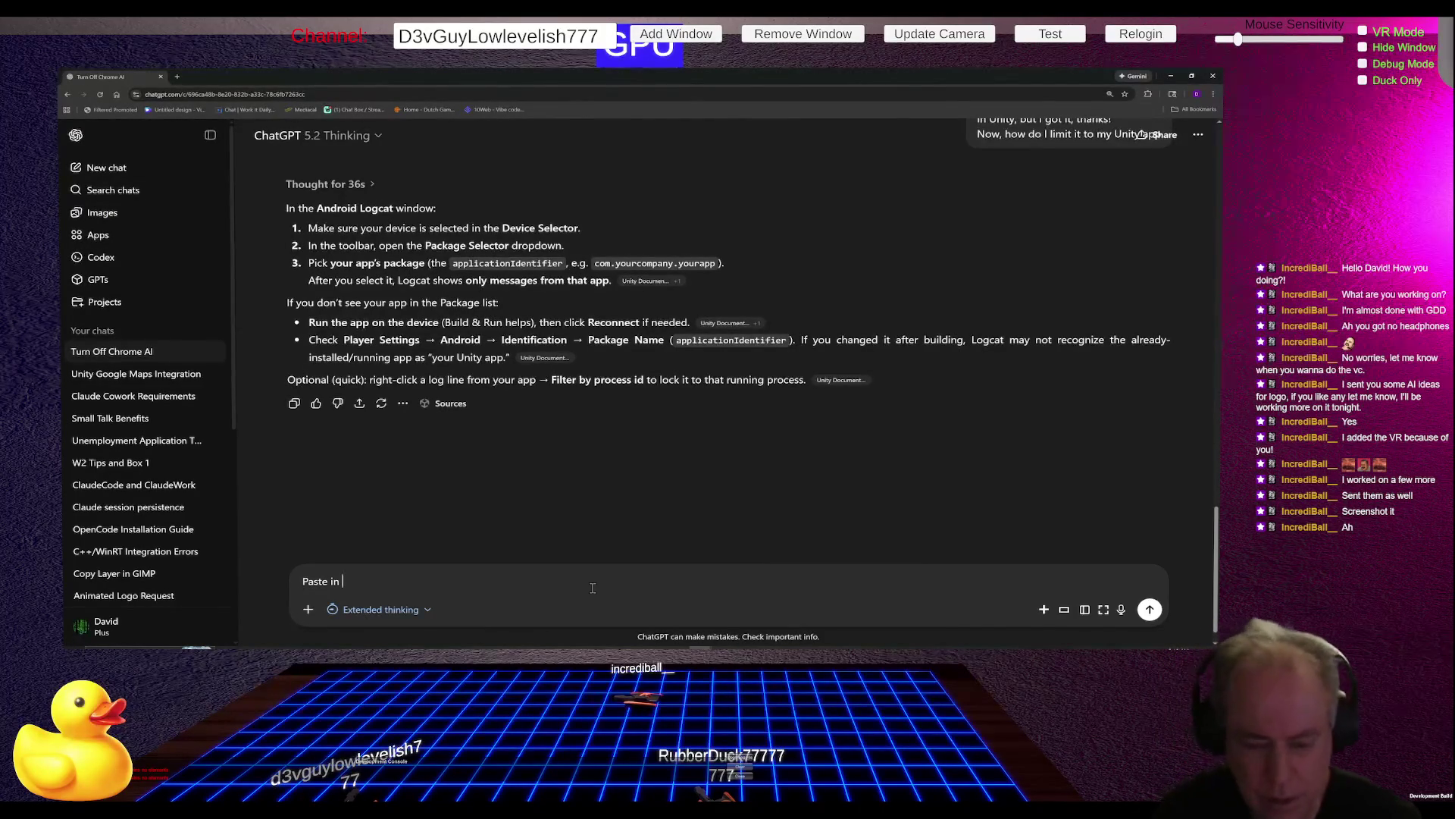
{"action": "type", "text": "to "}
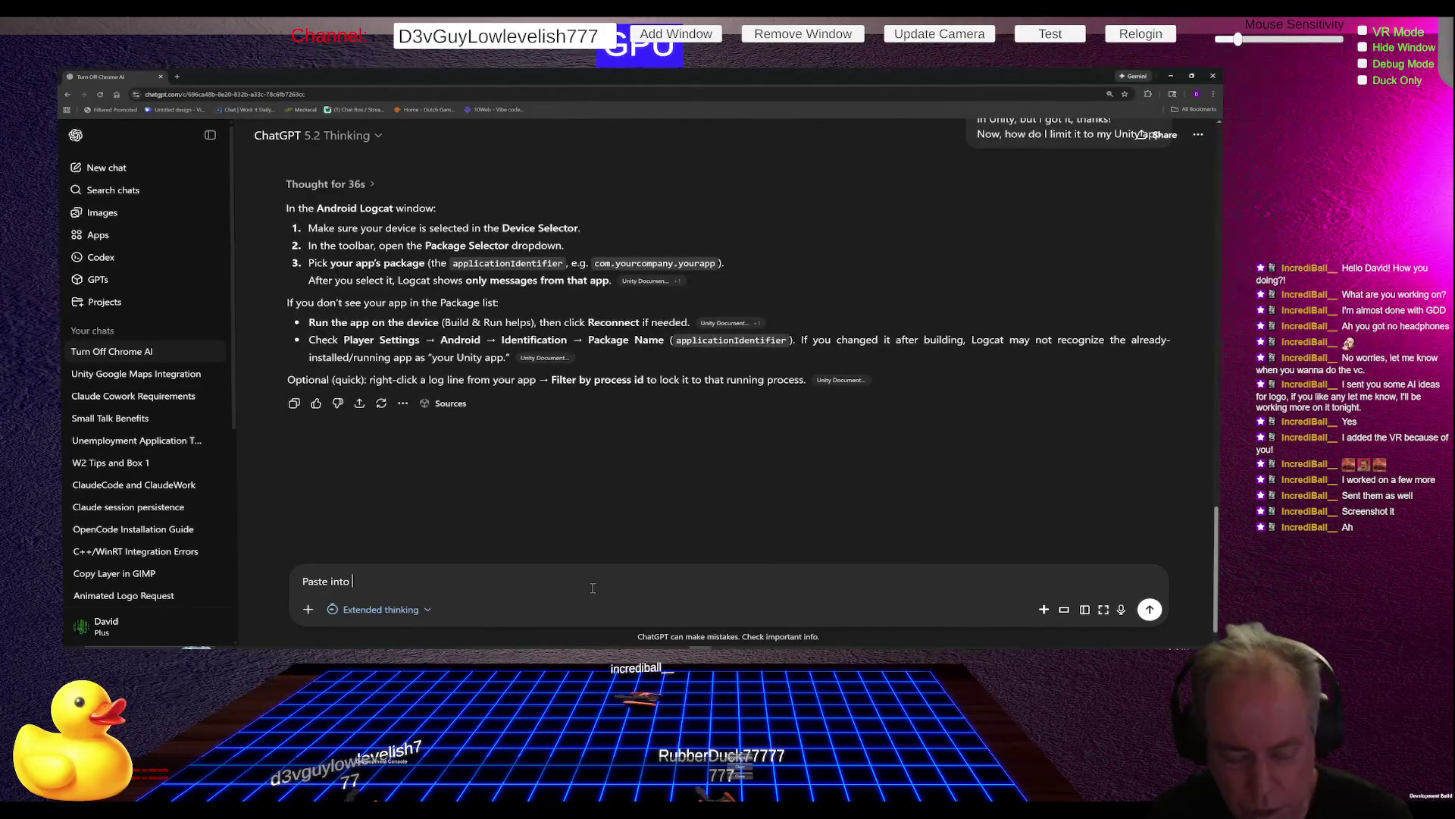
{"action": "type", "text": "Command Pro"}
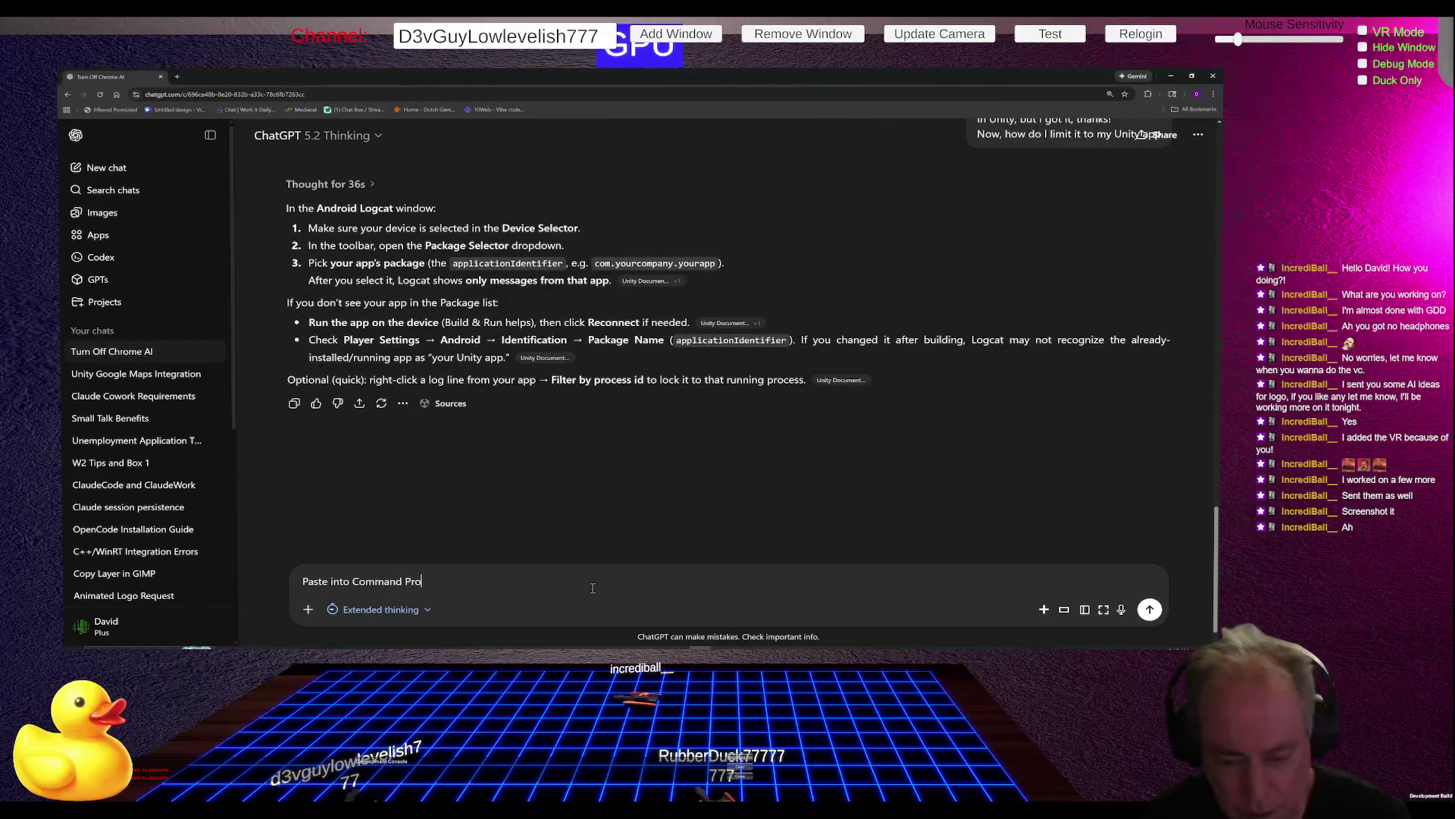
{"action": "type", "text": "mpt"}
{"action": "key", "text": "Return"}
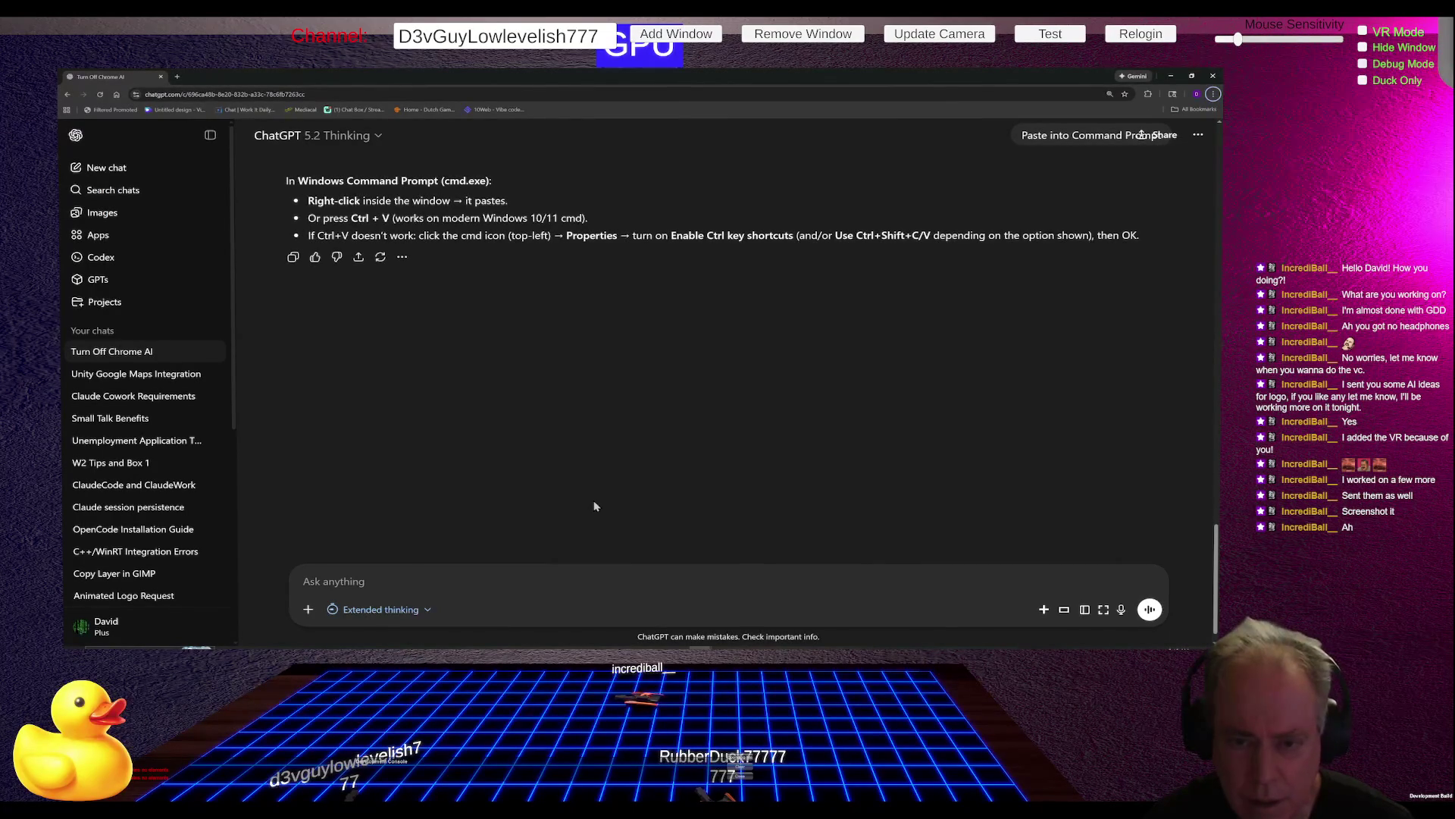
Step: Reply that neither paste method works and read the suggested paste fixes
{"action": "left_click", "coordinate": [378, 585]}
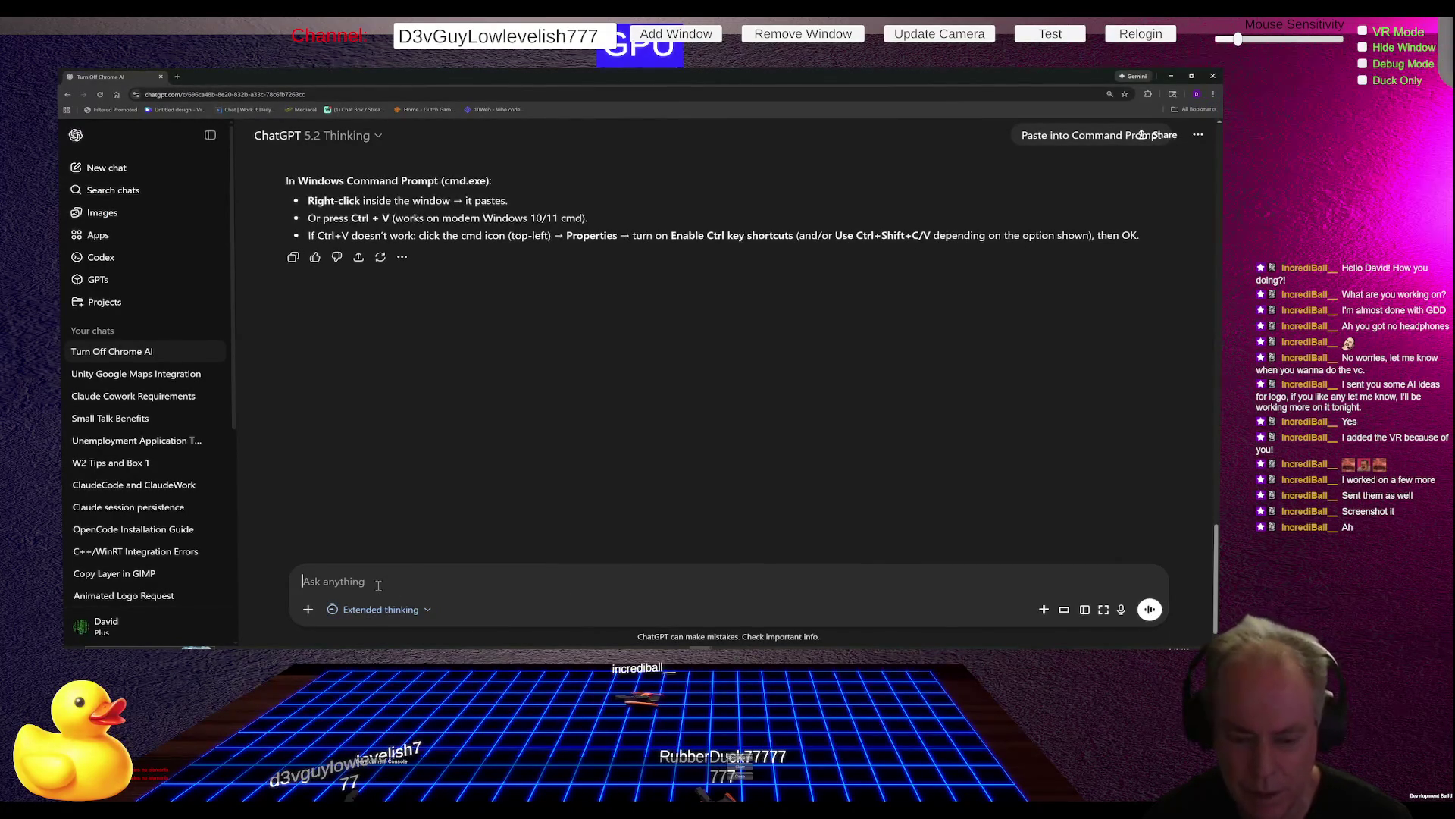
{"action": "type", "text": "T"}
{"action": "key", "text": "BackSpace"}
{"action": "type", "text": "Test"}
{"action": "key", "text": "ctrl+a"}
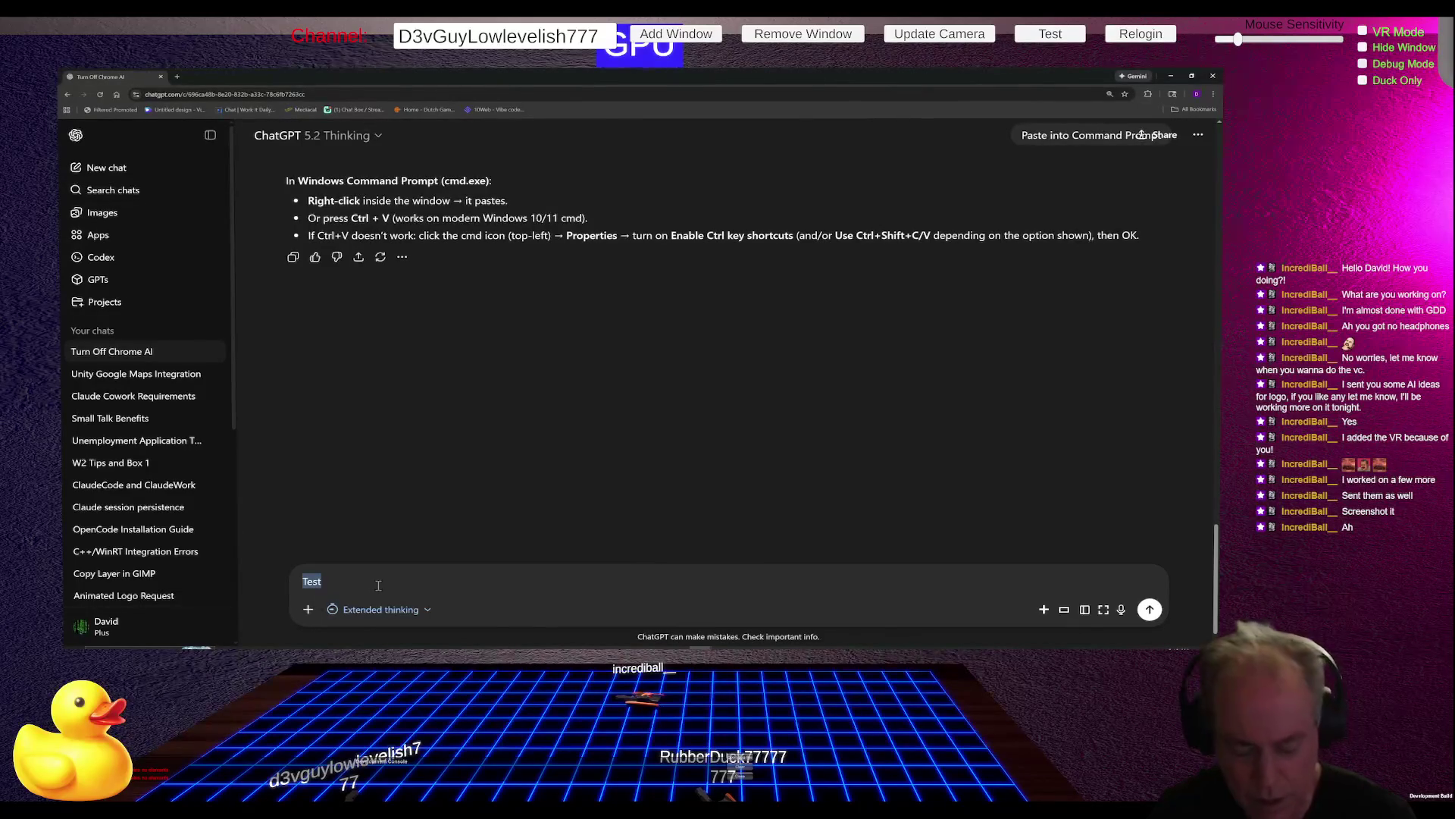
{"action": "key", "text": "alt+Tab"}
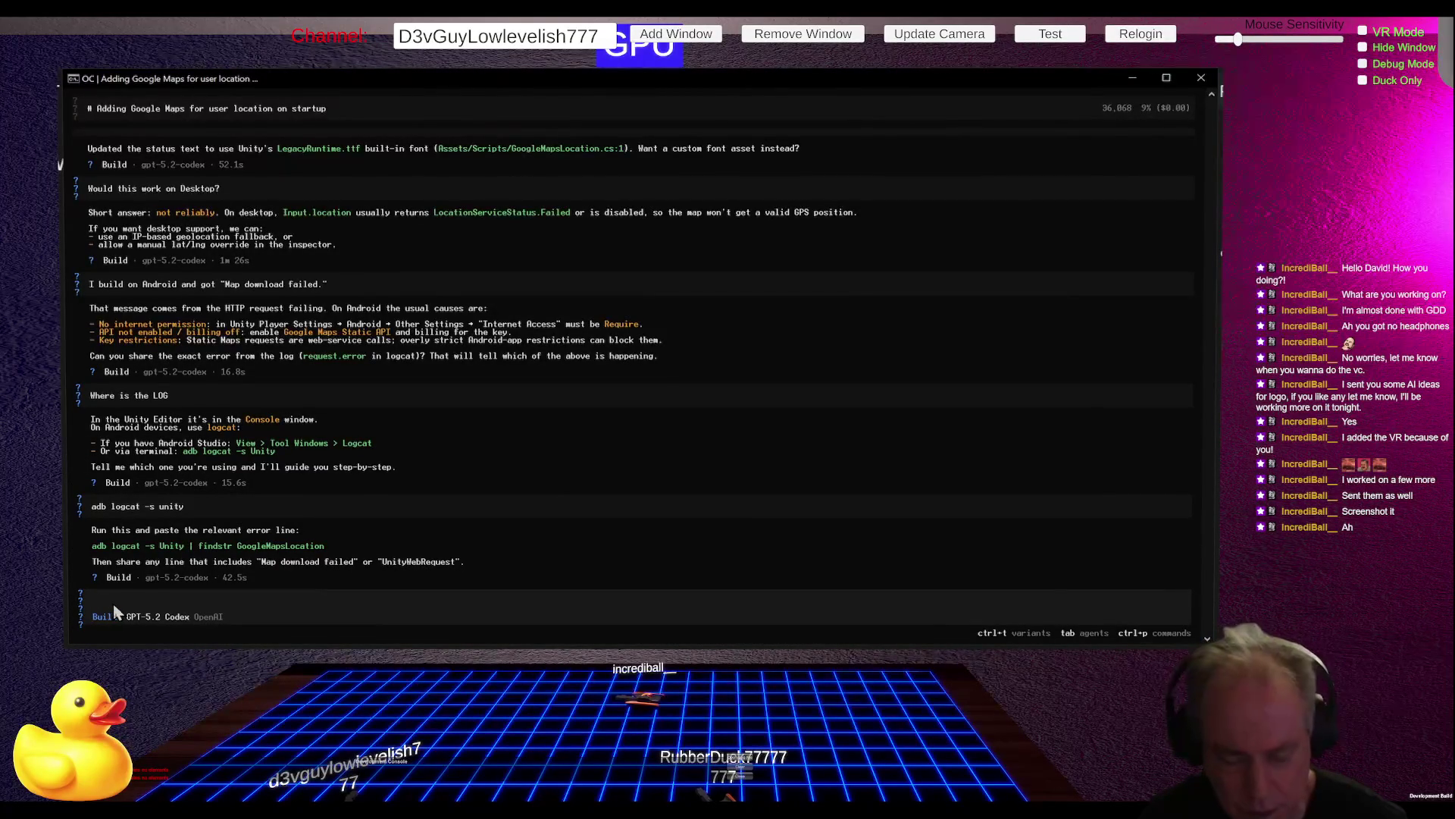
{"action": "key", "text": "alt+Tab"}
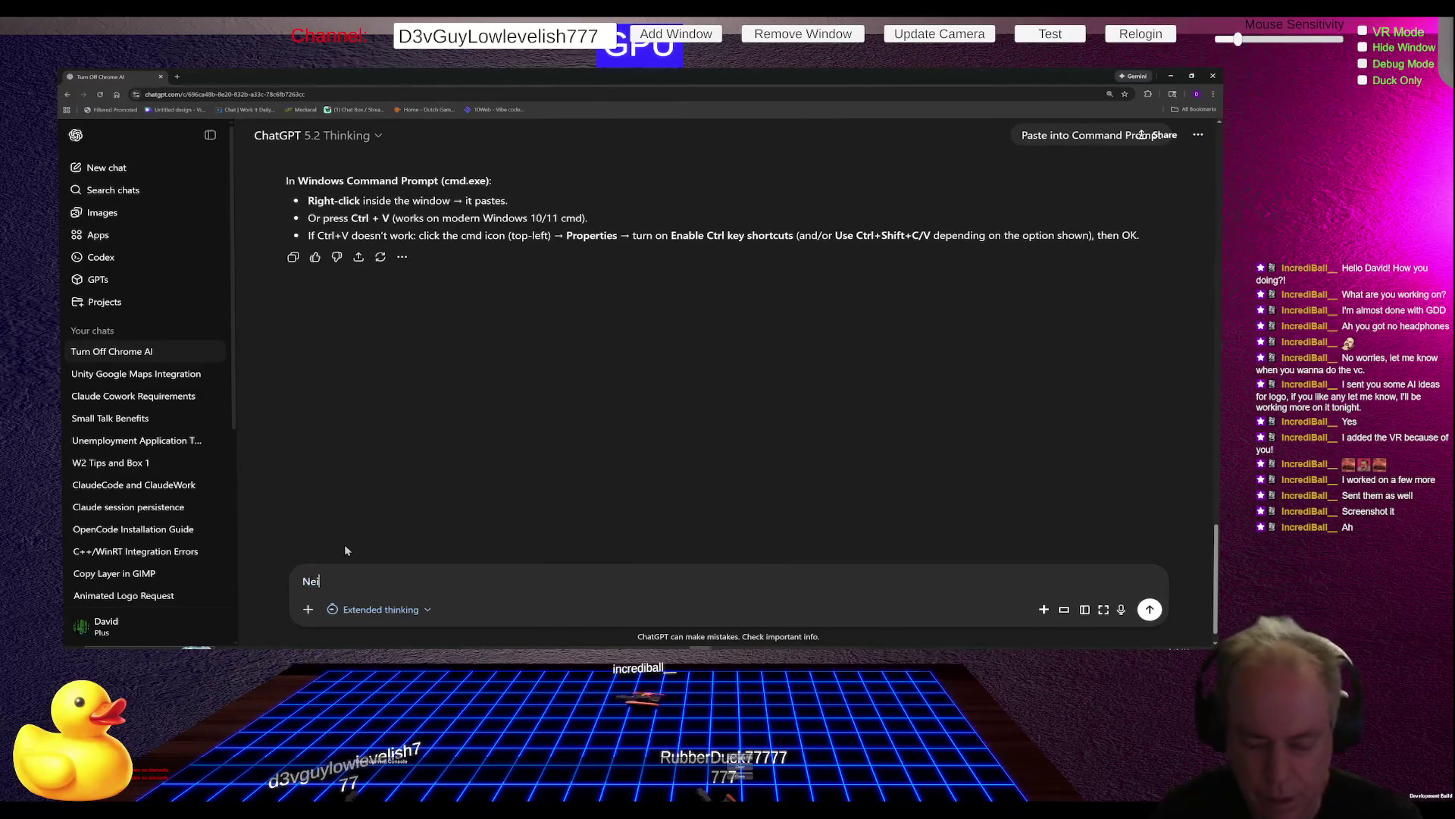
{"action": "key", "text": "Return"}
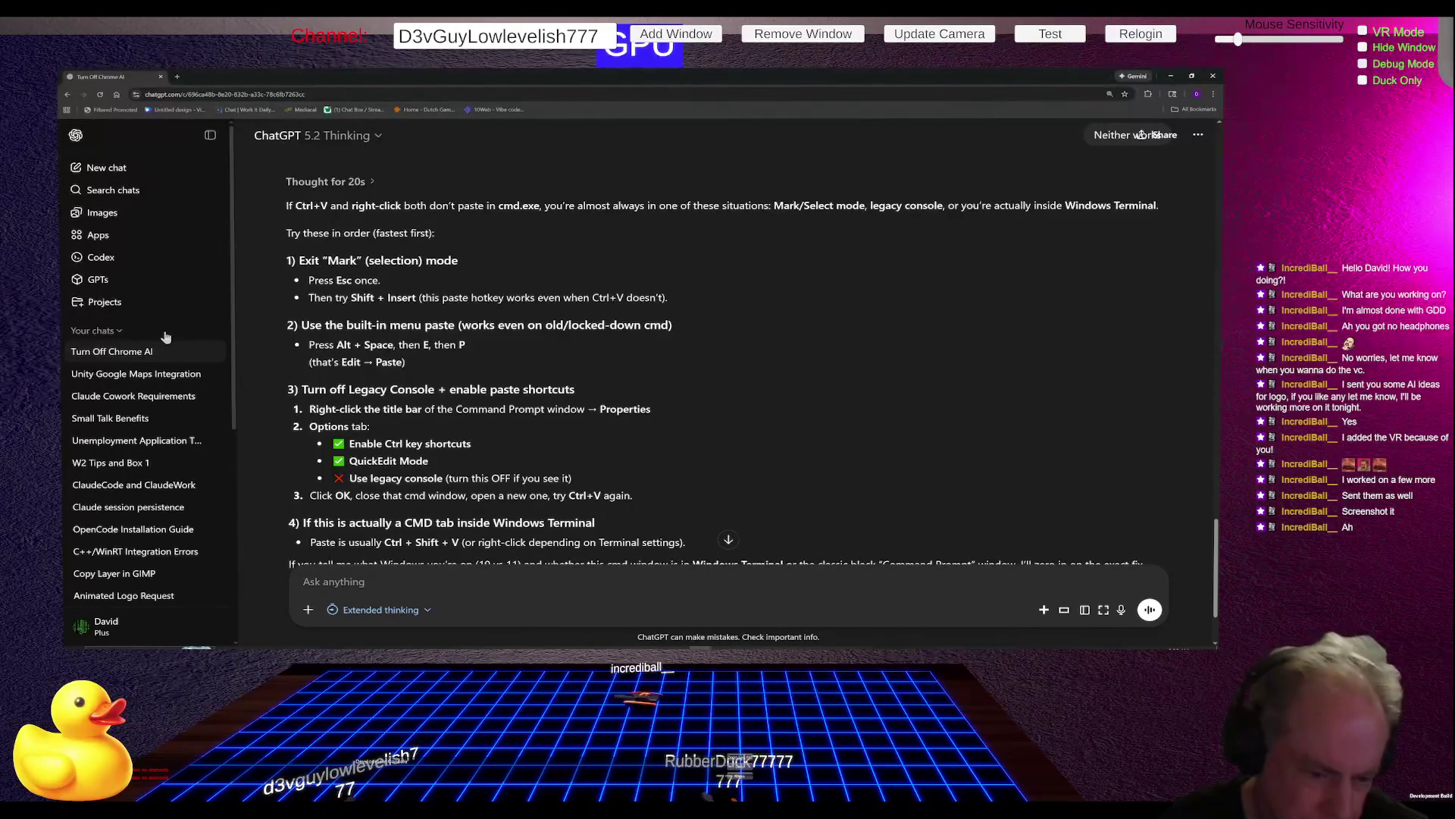
{"action": "scroll", "coordinate": [173, 345], "scroll_direction": "down", "scroll_amount": 1}
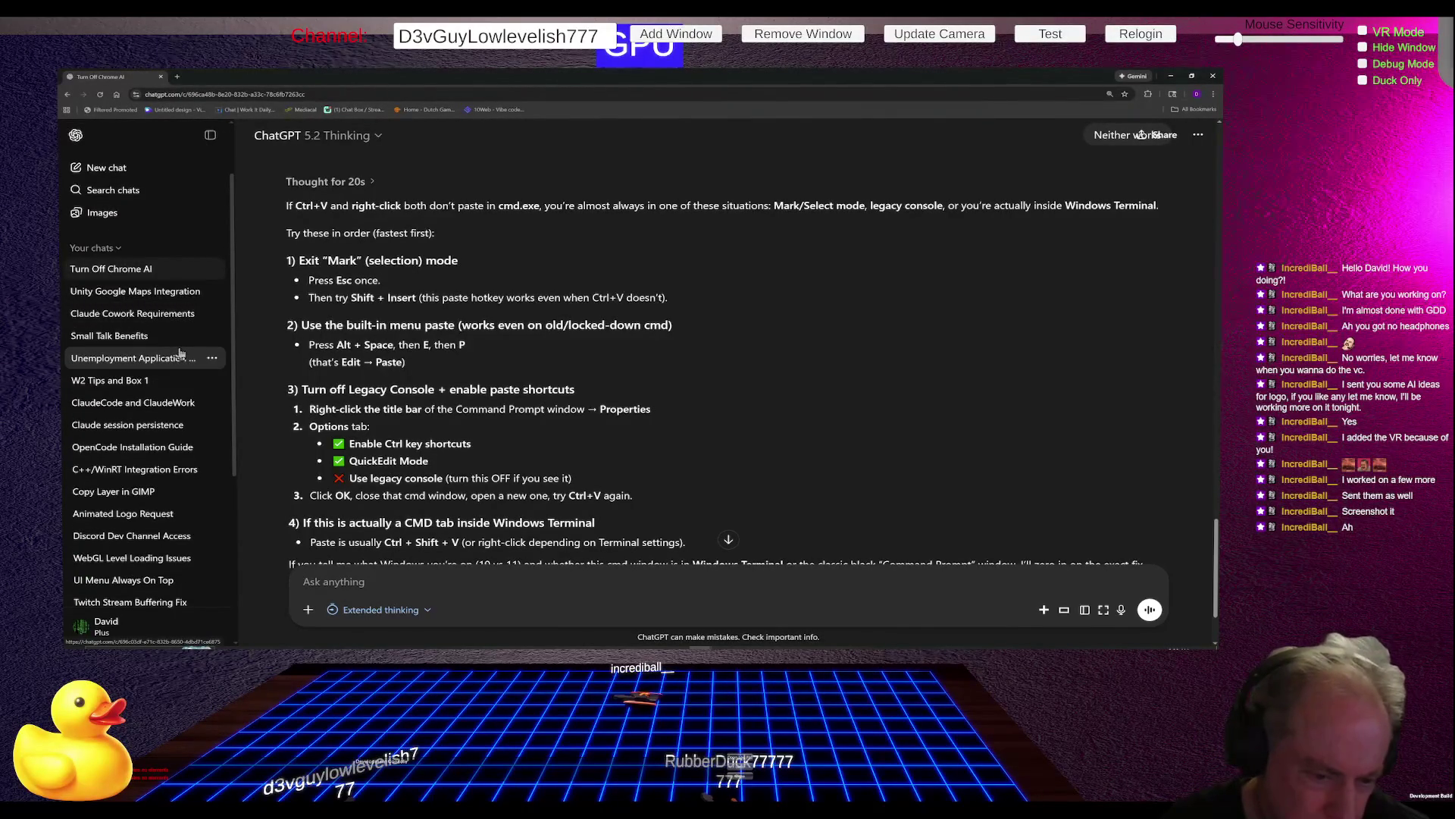
Step: Scroll the sidebar and open the Animated Logo Request conversation
{"action": "scroll", "coordinate": [180, 353], "scroll_direction": "down", "scroll_amount": 1}
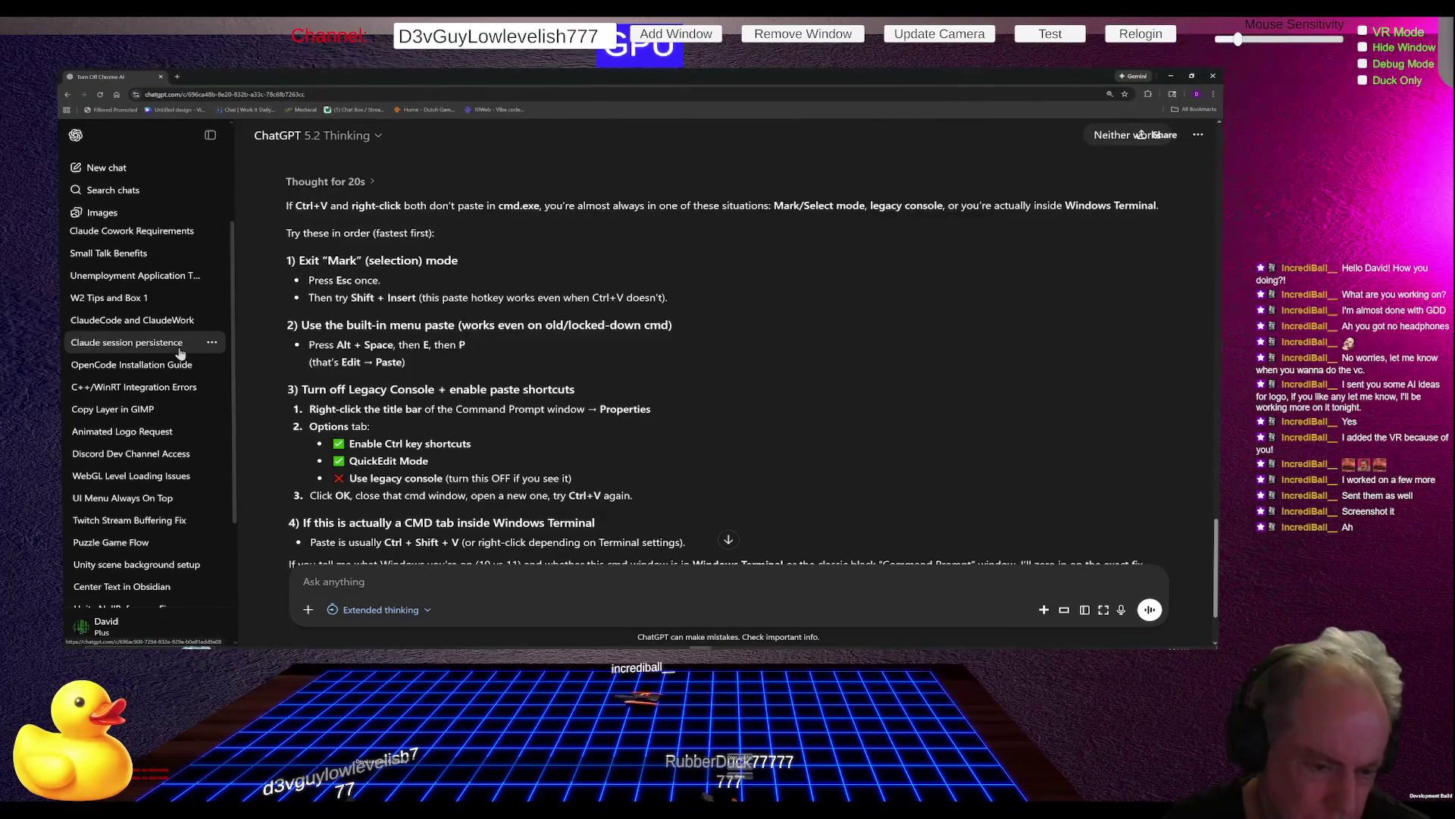
{"action": "left_click", "coordinate": [160, 432]}
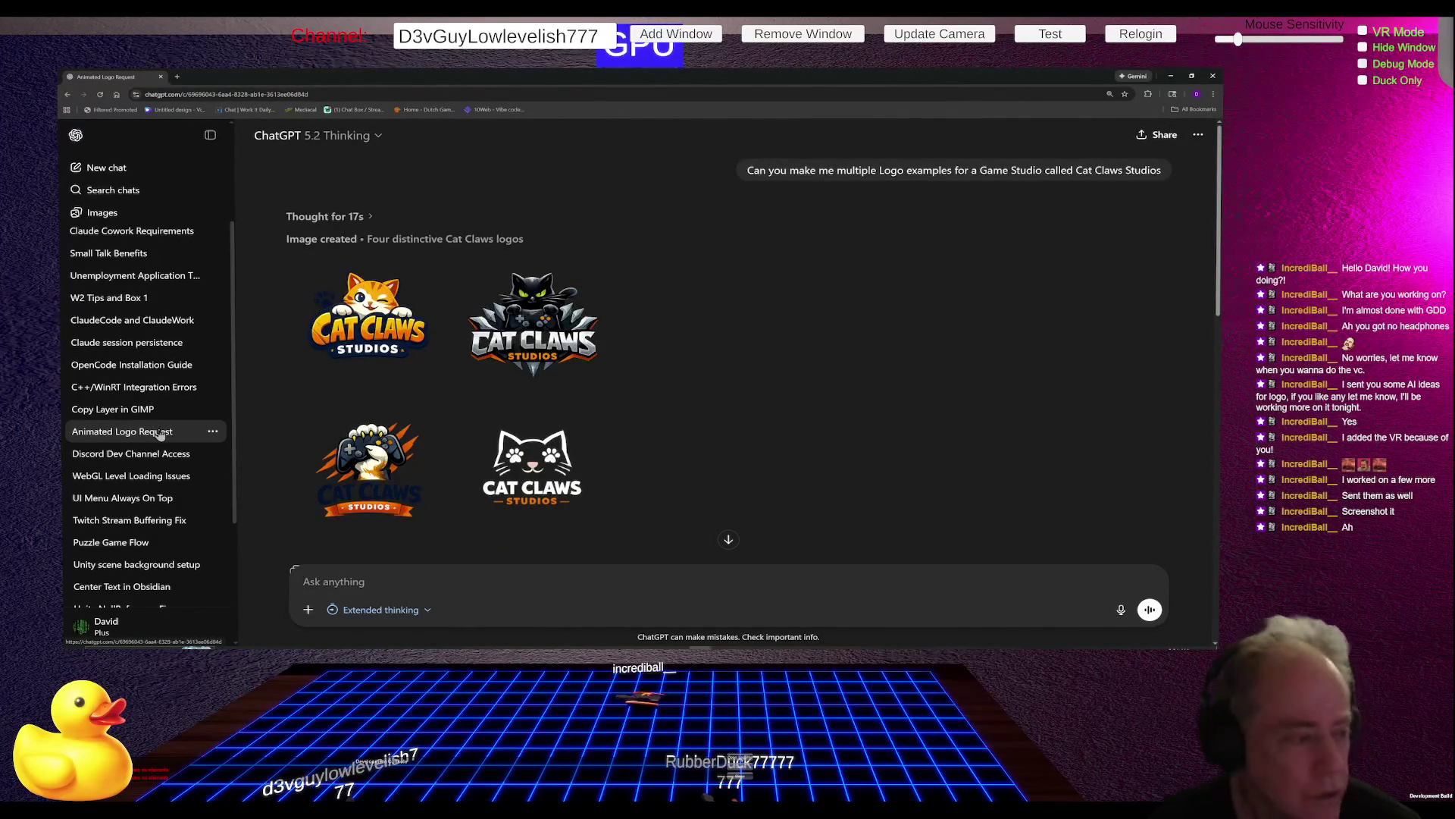
{"action": "mouse_move", "coordinate": [466, 337]}
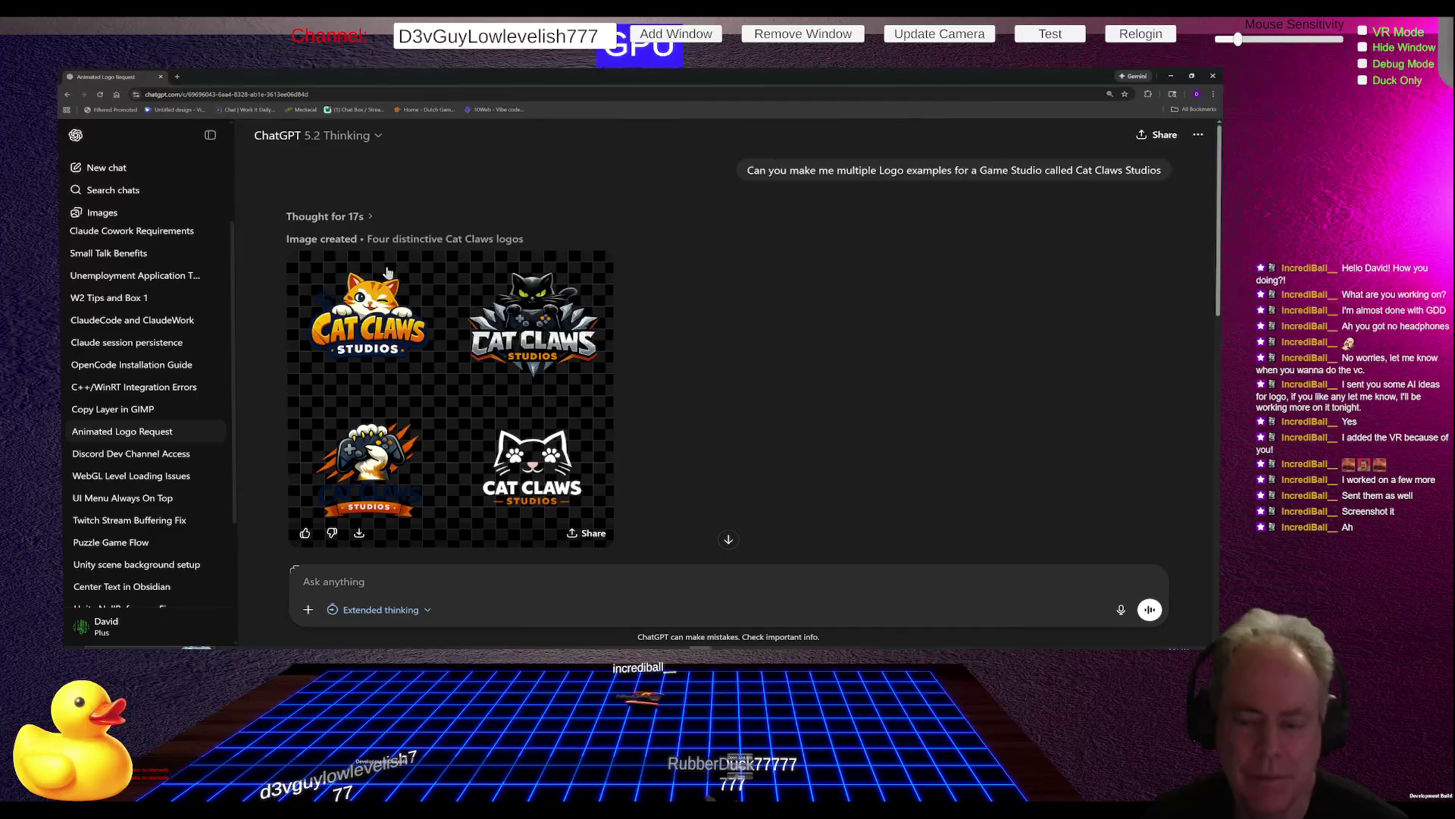
{"action": "key", "text": "alt+Tab"}
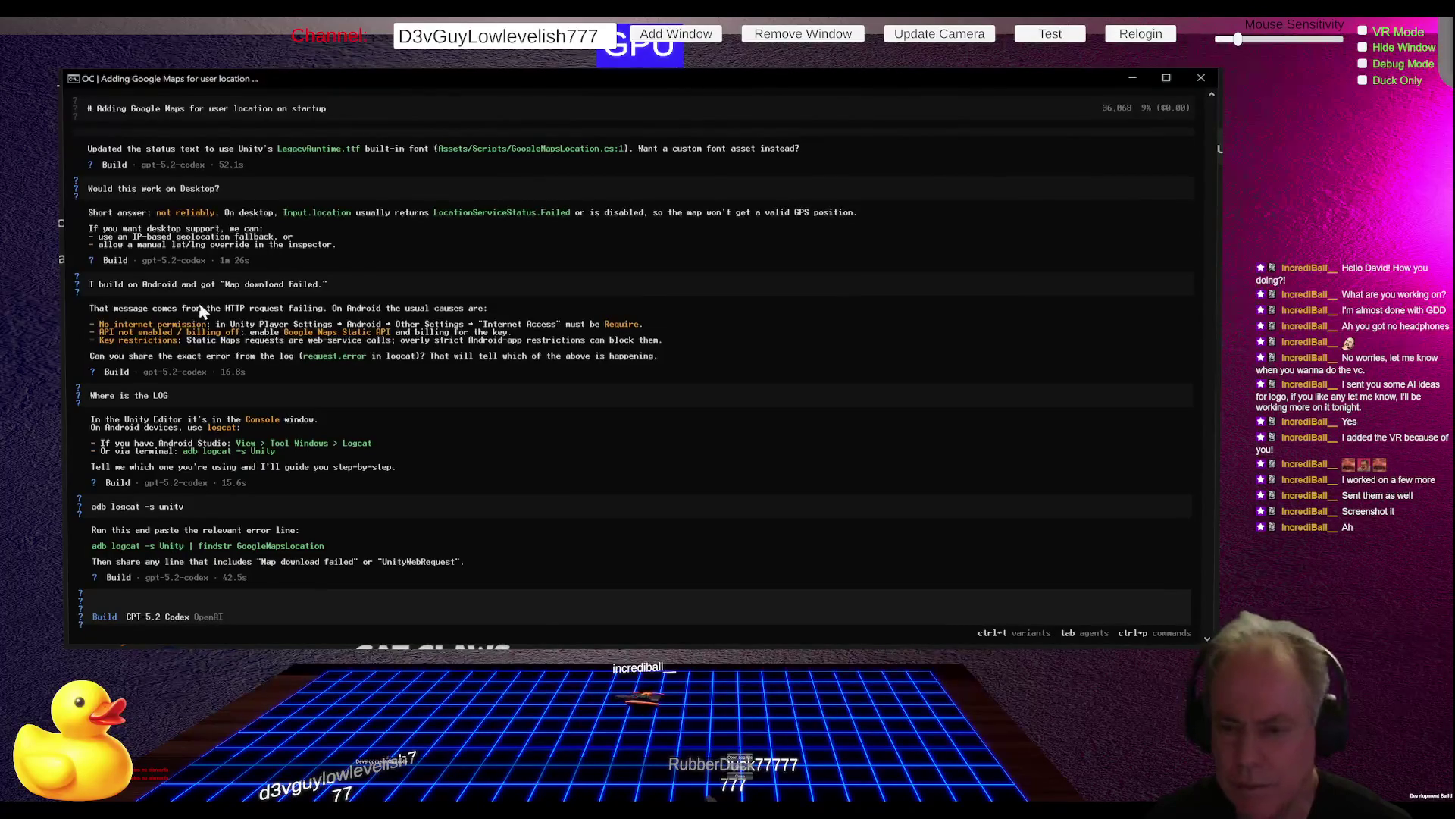
{"action": "key", "text": "alt+Tab"}
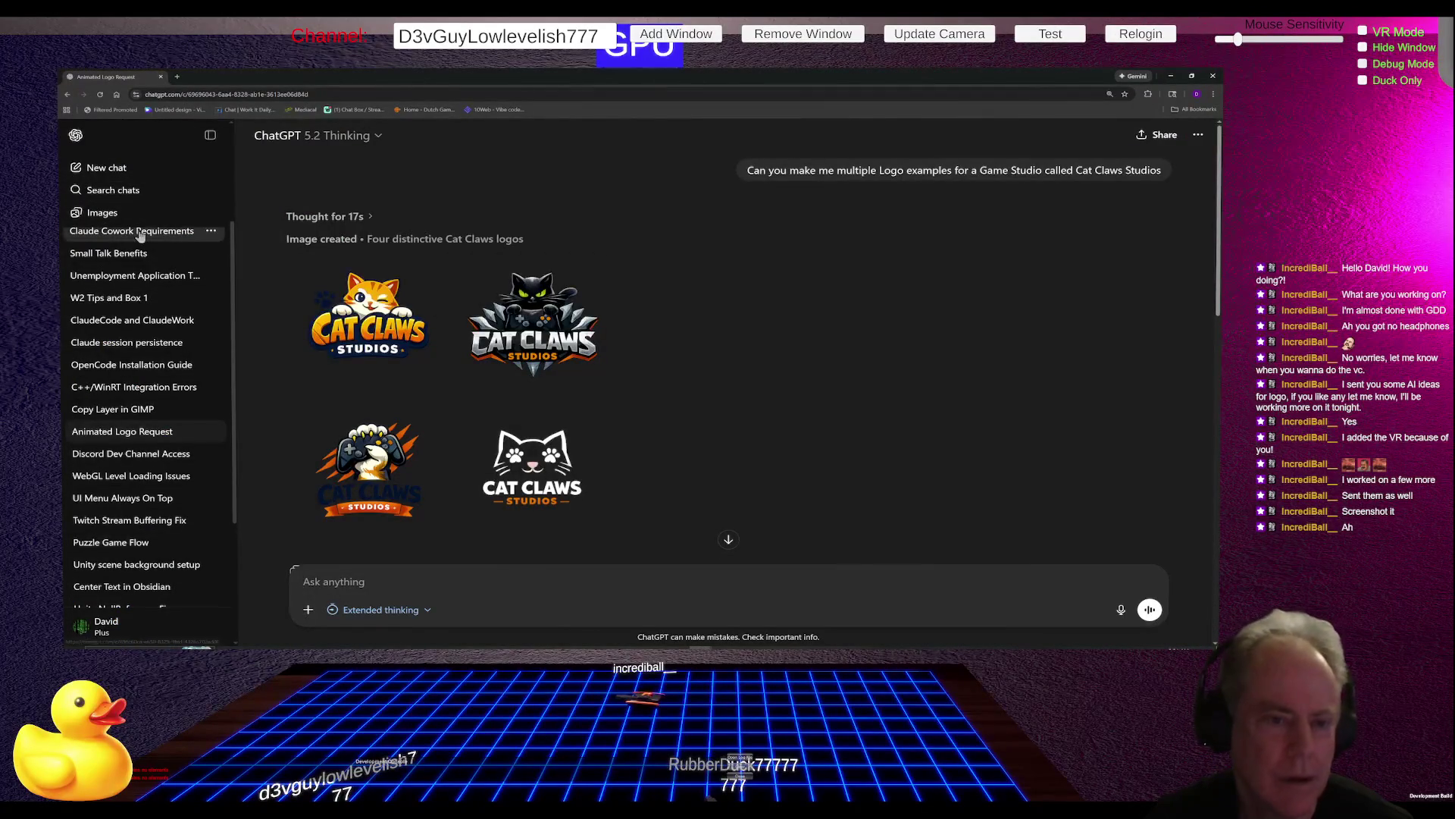
Step: Open Claude Cowork Requirements and scroll through its answer about running macOS in an emulator
{"action": "left_click", "coordinate": [140, 236]}
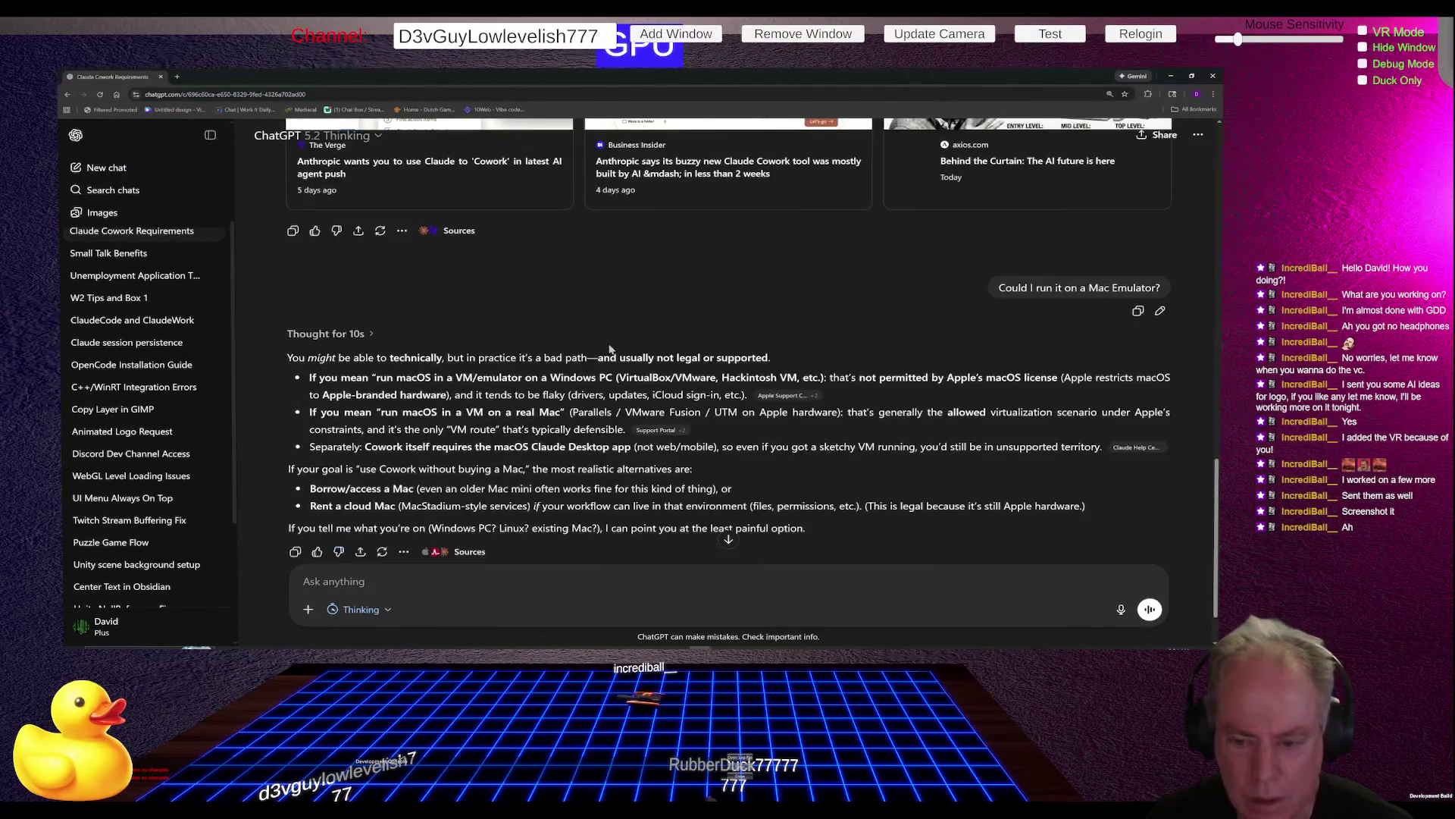
{"action": "scroll", "coordinate": [551, 365], "scroll_direction": "down", "scroll_amount": 1}
{"action": "scroll", "coordinate": [598, 358], "scroll_direction": "up", "scroll_amount": 3}
{"action": "scroll", "coordinate": [610, 350], "scroll_direction": "down", "scroll_amount": 5}
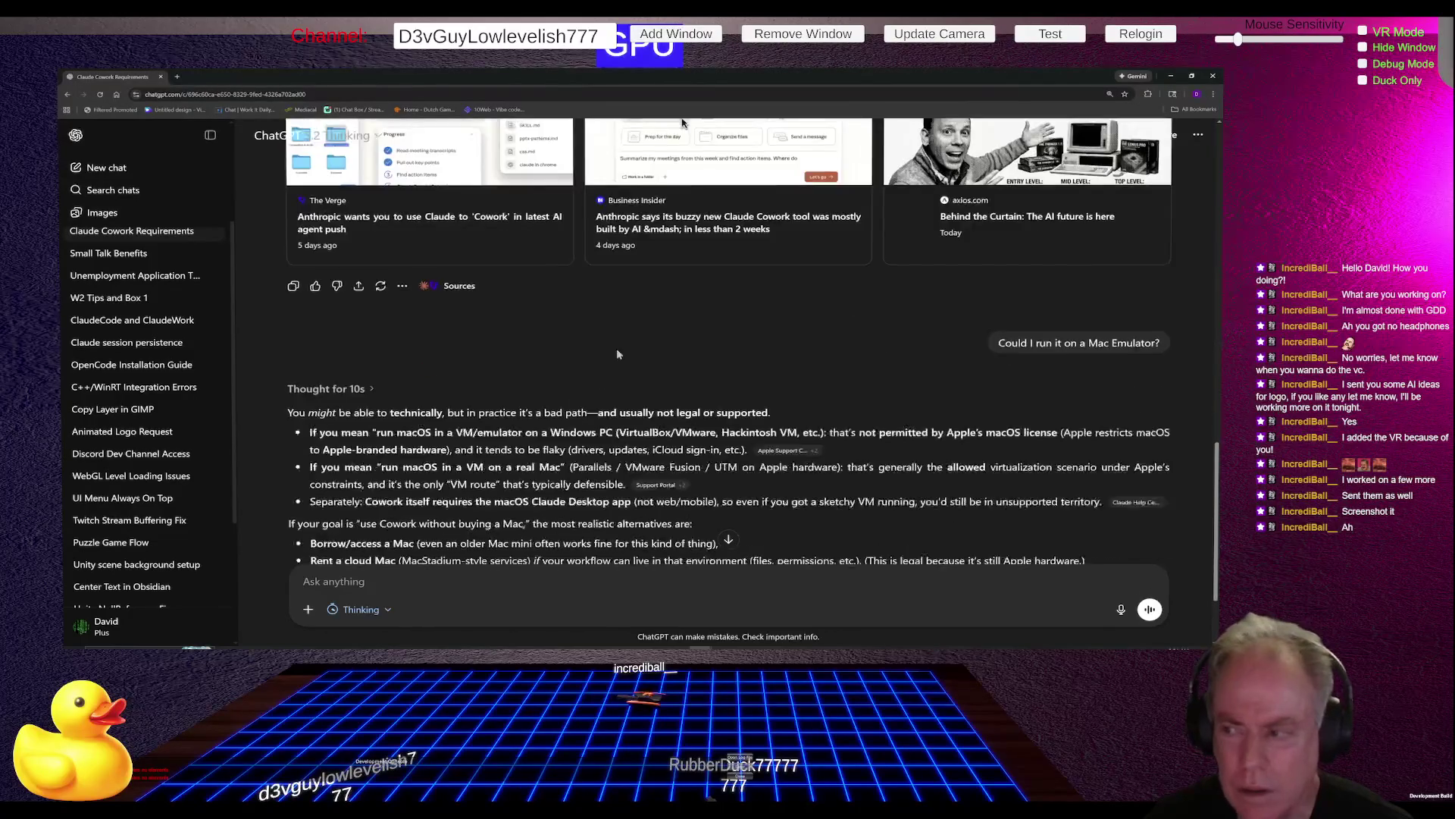
{"action": "scroll", "coordinate": [152, 250], "scroll_direction": "up", "scroll_amount": 3}
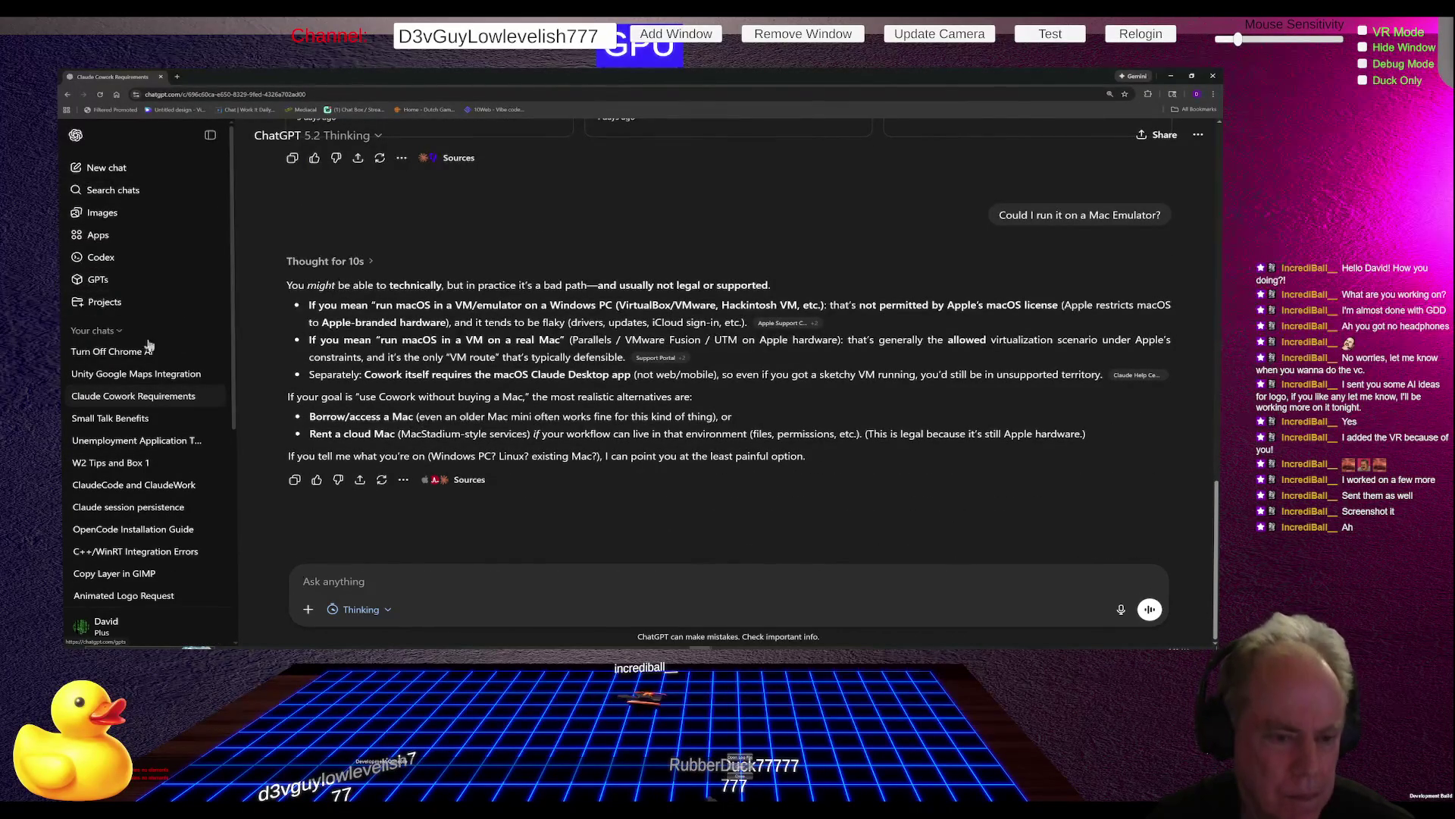
Step: Open the Turn Off Chrome AI conversation and scroll through it
{"action": "left_click", "coordinate": [138, 353]}
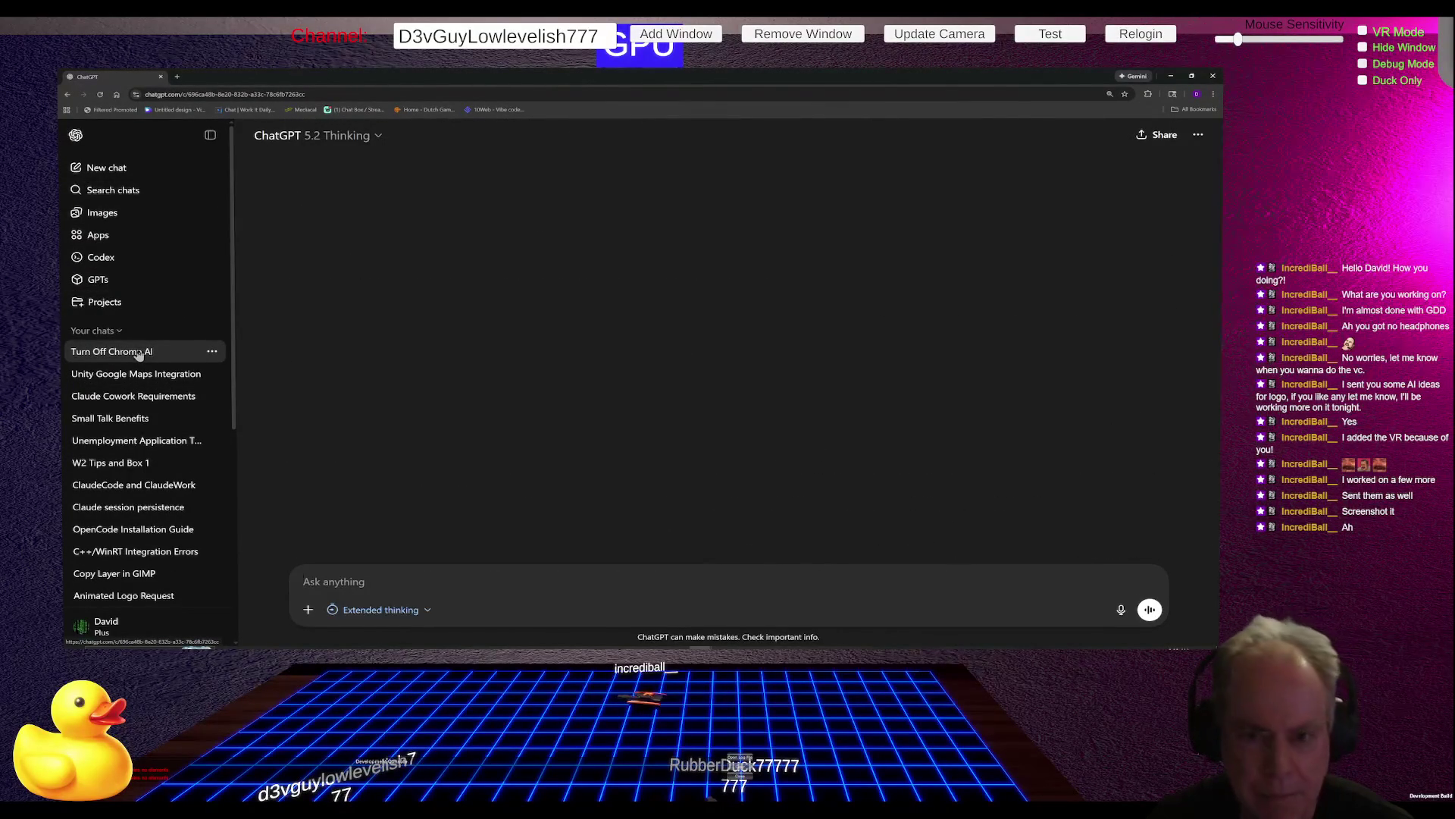
{"action": "scroll", "coordinate": [705, 376], "scroll_direction": "down", "scroll_amount": 2}
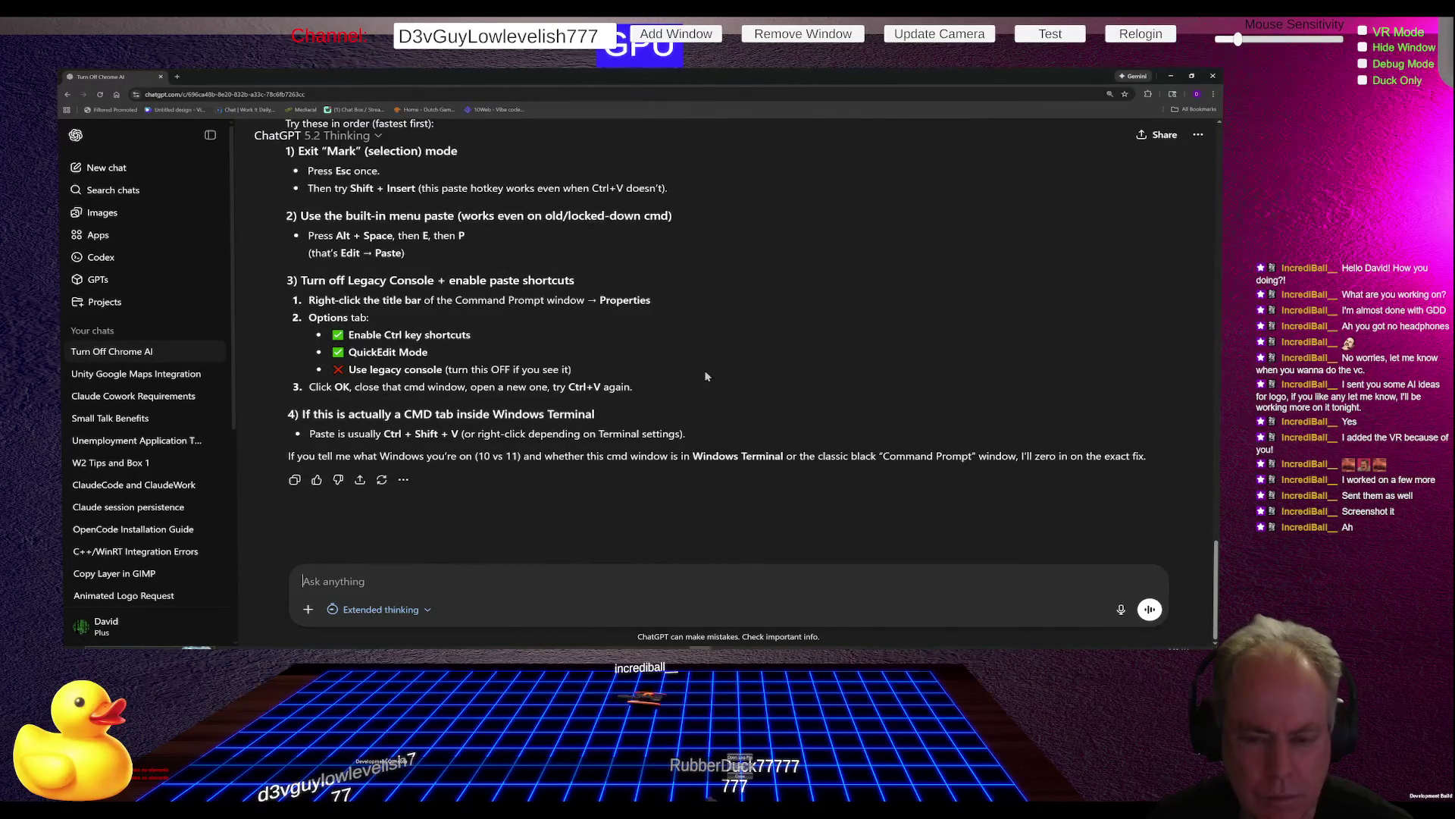
{"action": "scroll", "coordinate": [705, 376], "scroll_direction": "up", "scroll_amount": 3}
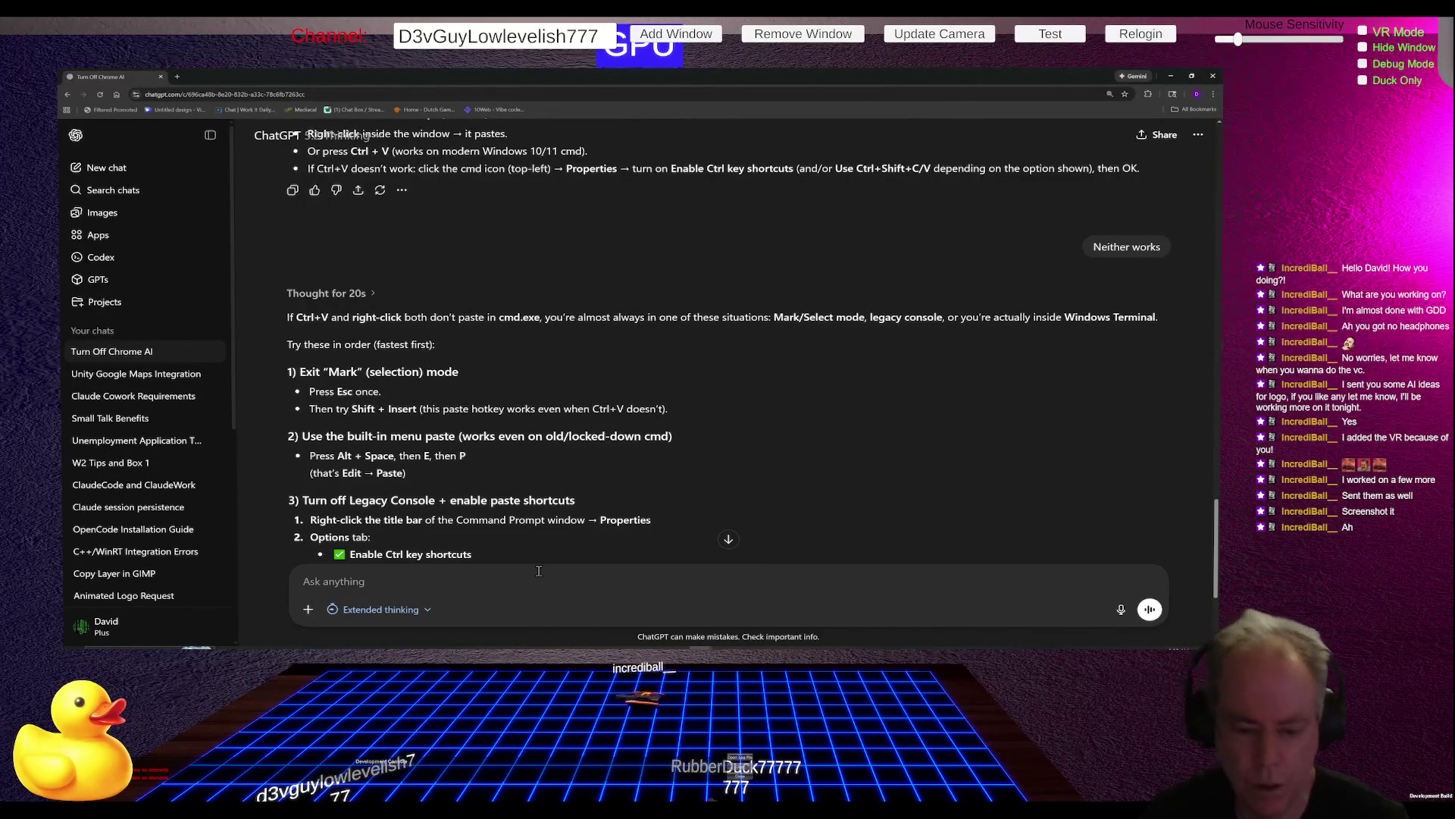
Step: Send the correction 'My mistake, OpenCode'
{"action": "type", "text": "Ny"}
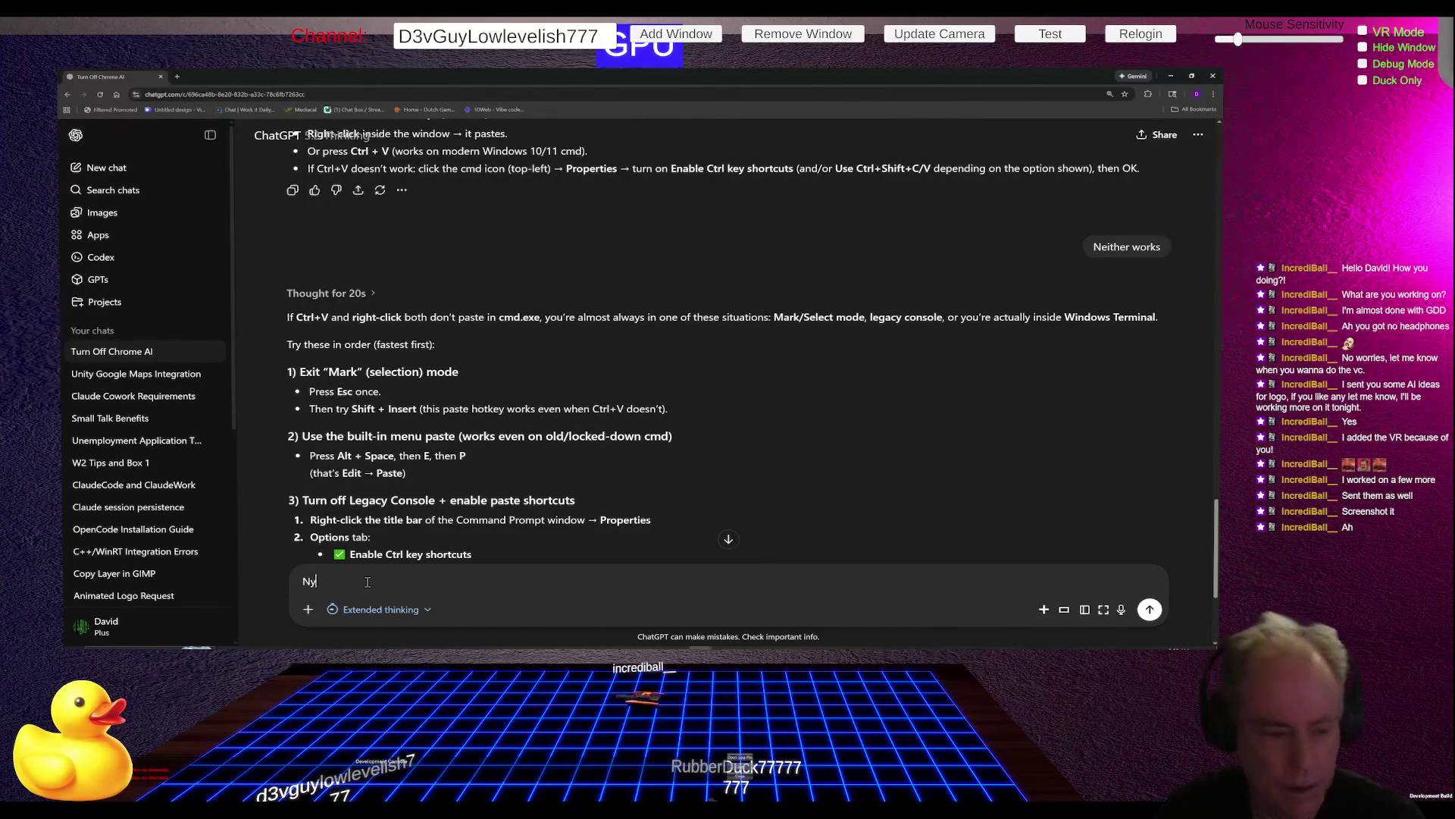
{"action": "key", "text": "BackSpace"}
{"action": "key", "text": "BackSpace"}
{"action": "key", "text": "BackSpace"}
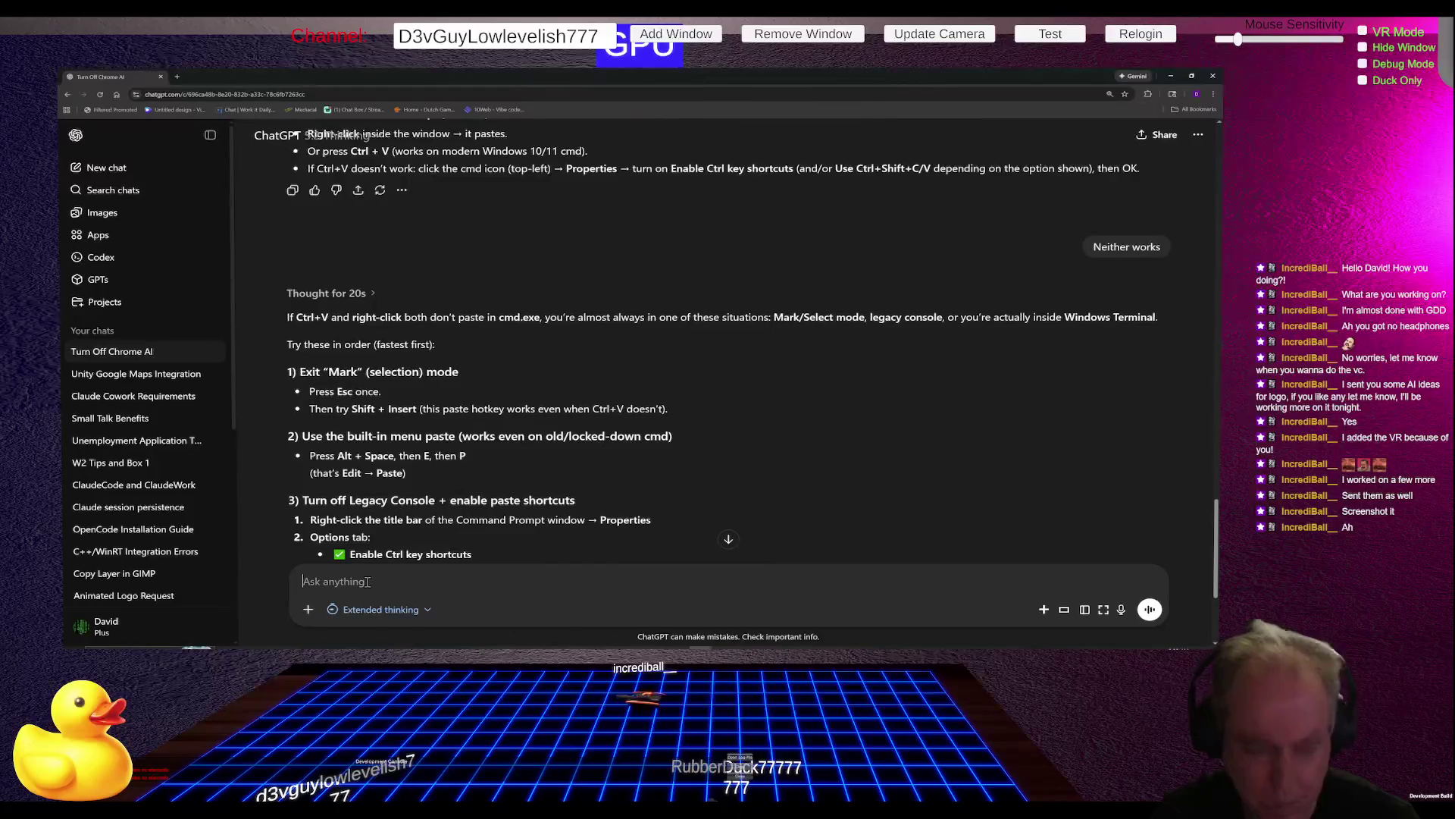
{"action": "type", "text": "My mi"}
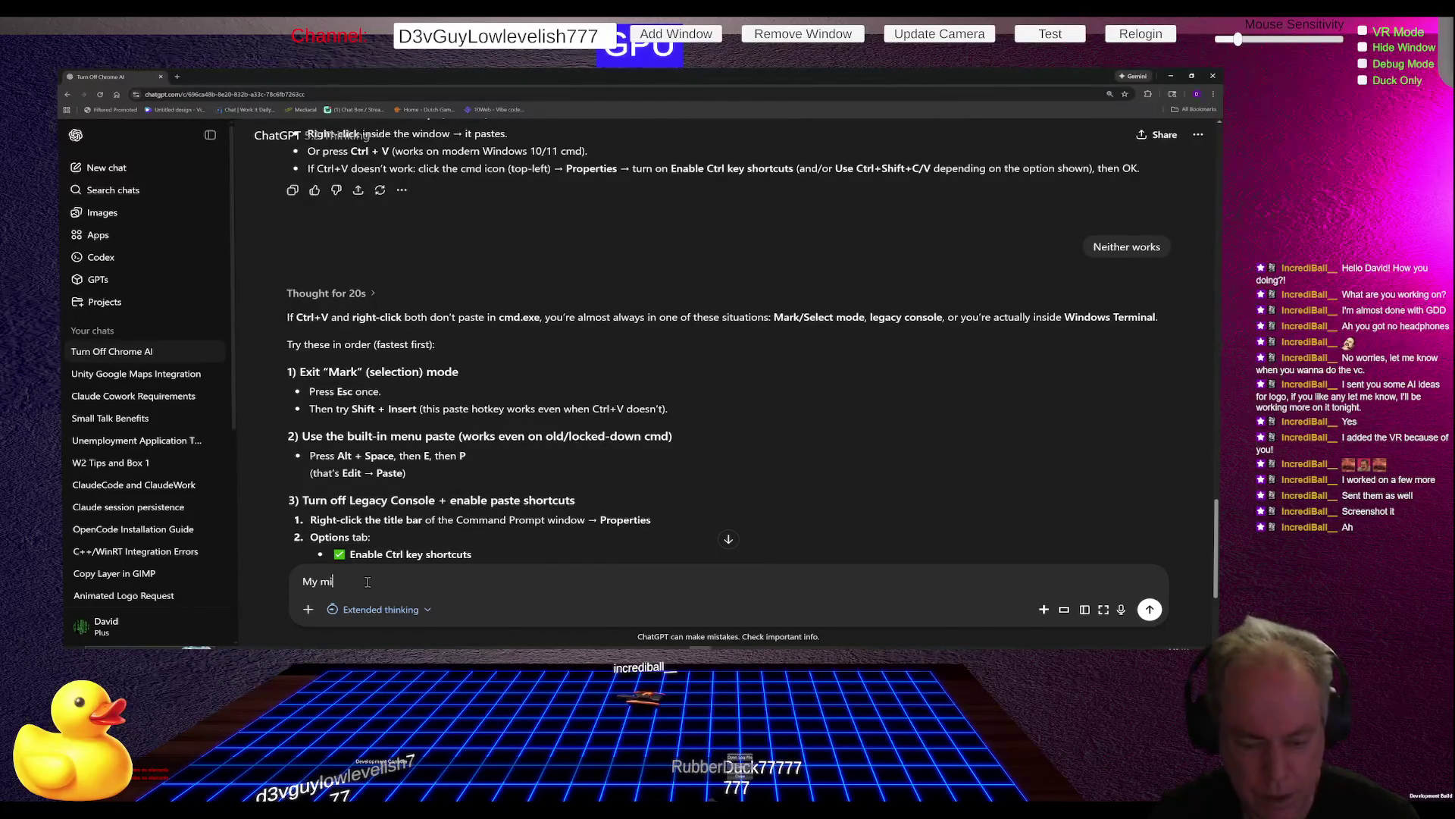
{"action": "type", "text": "stake, Op"}
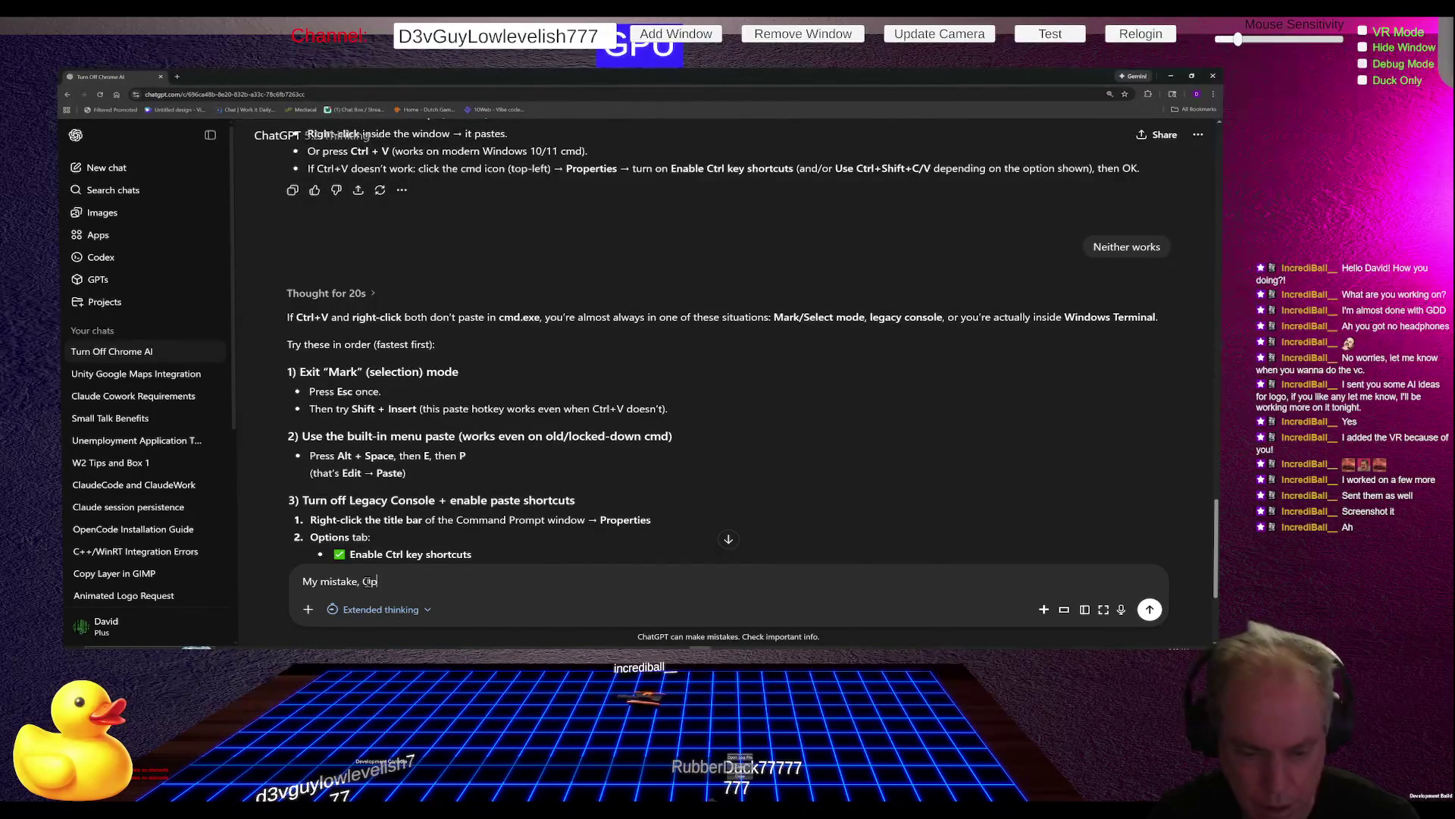
{"action": "type", "text": "enCode"}
{"action": "key", "text": "Return"}
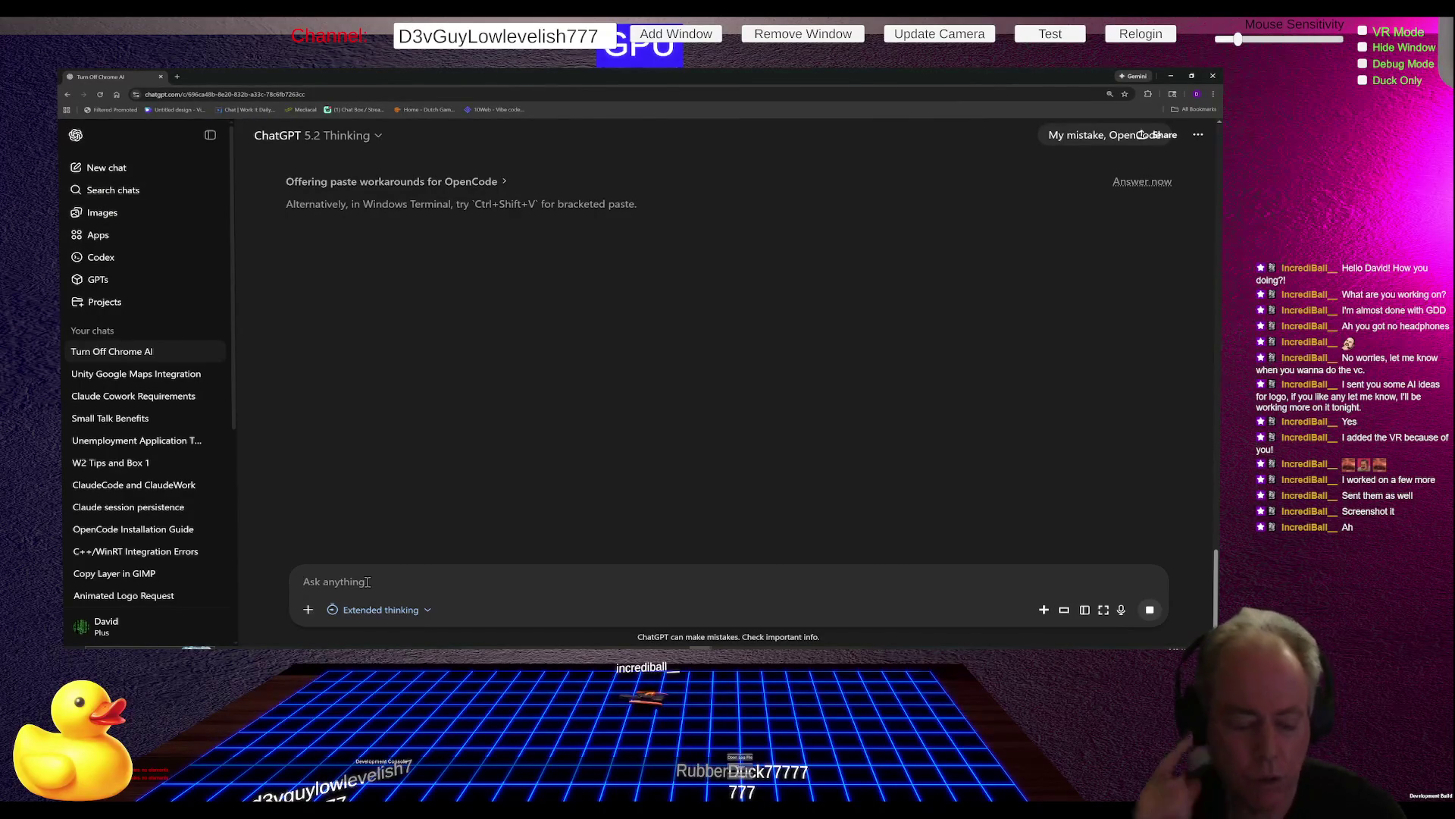
Step: Wait for ChatGPT's external-editor workaround with EDITOR settings for CMD and PowerShell
{"action": "key", "text": "alt+Tab"}
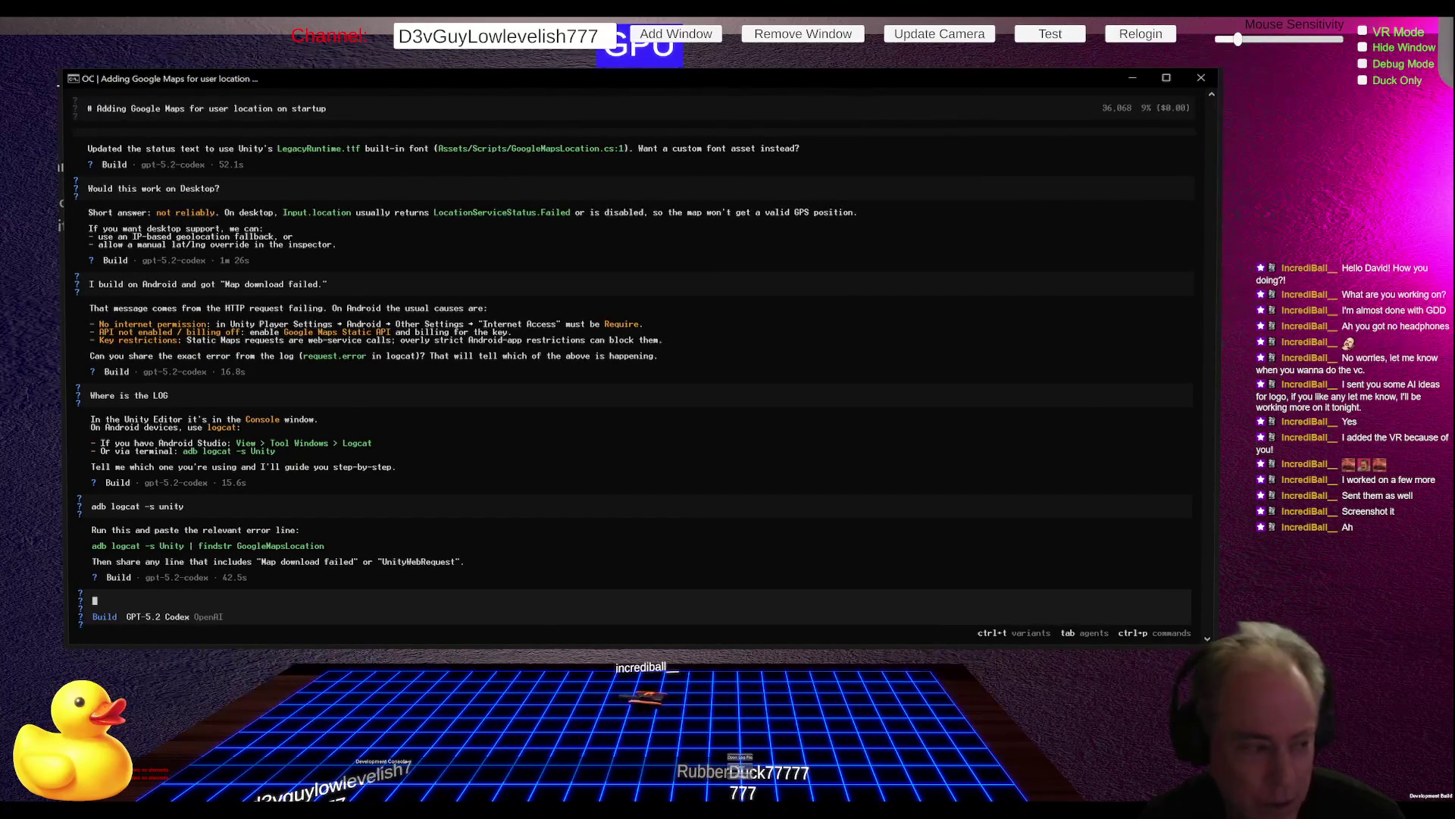
{"action": "key", "text": "alt+Tab"}
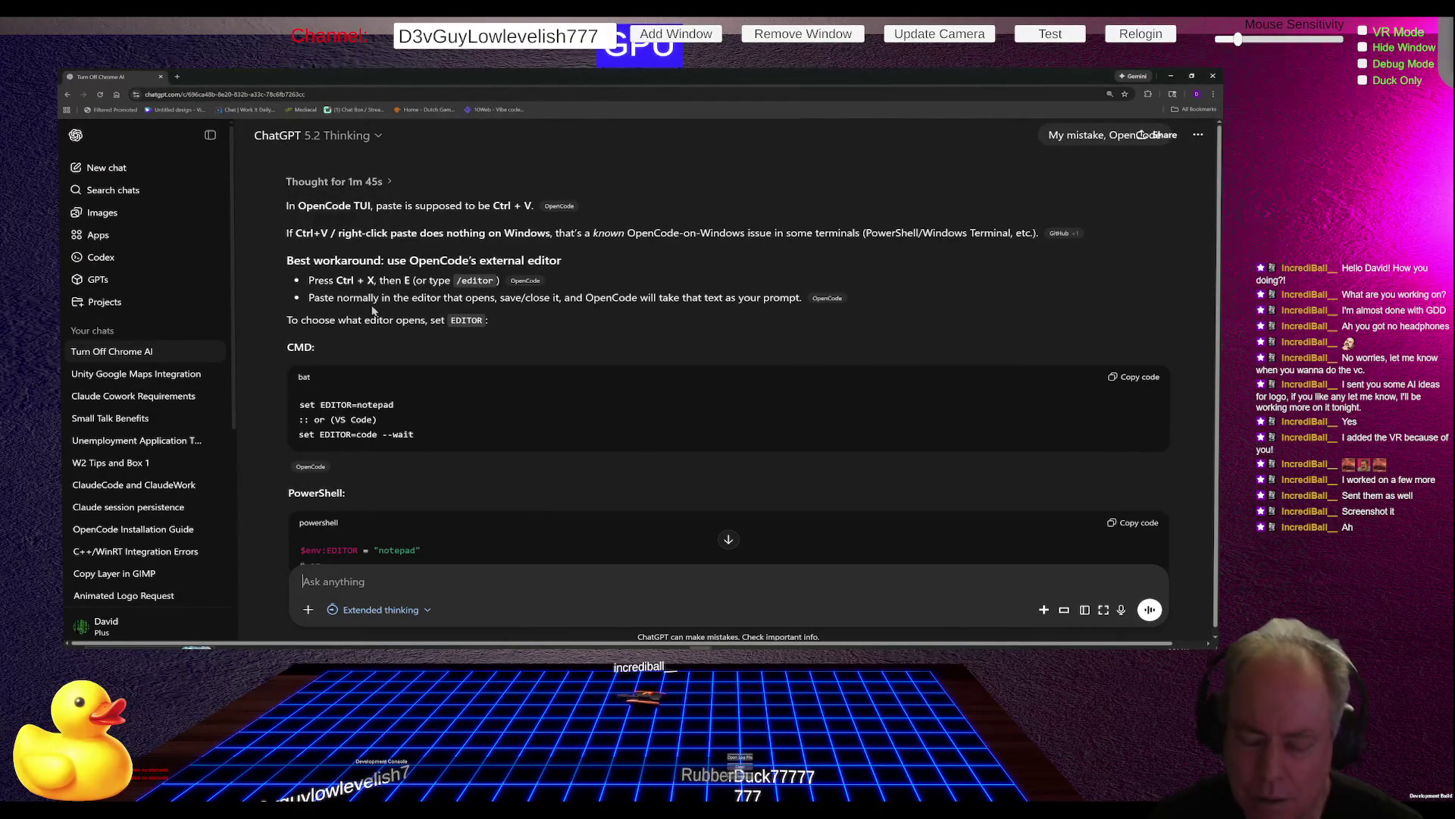
{"action": "key", "text": "alt+Tab"}
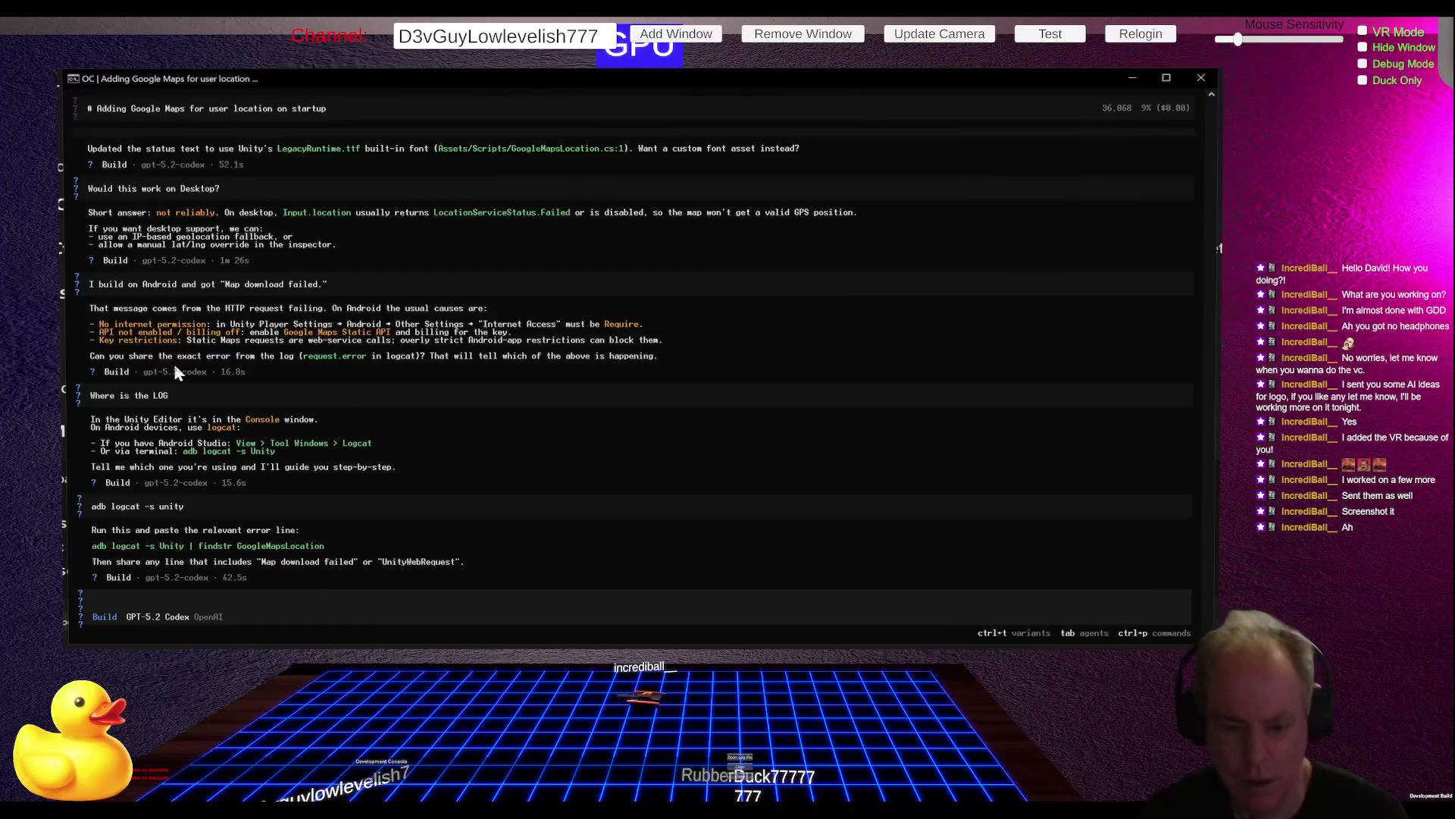
Step: Clear a stray character from the OpenCode prompt and close the terminal window
{"action": "left_click", "coordinate": [559, 276]}
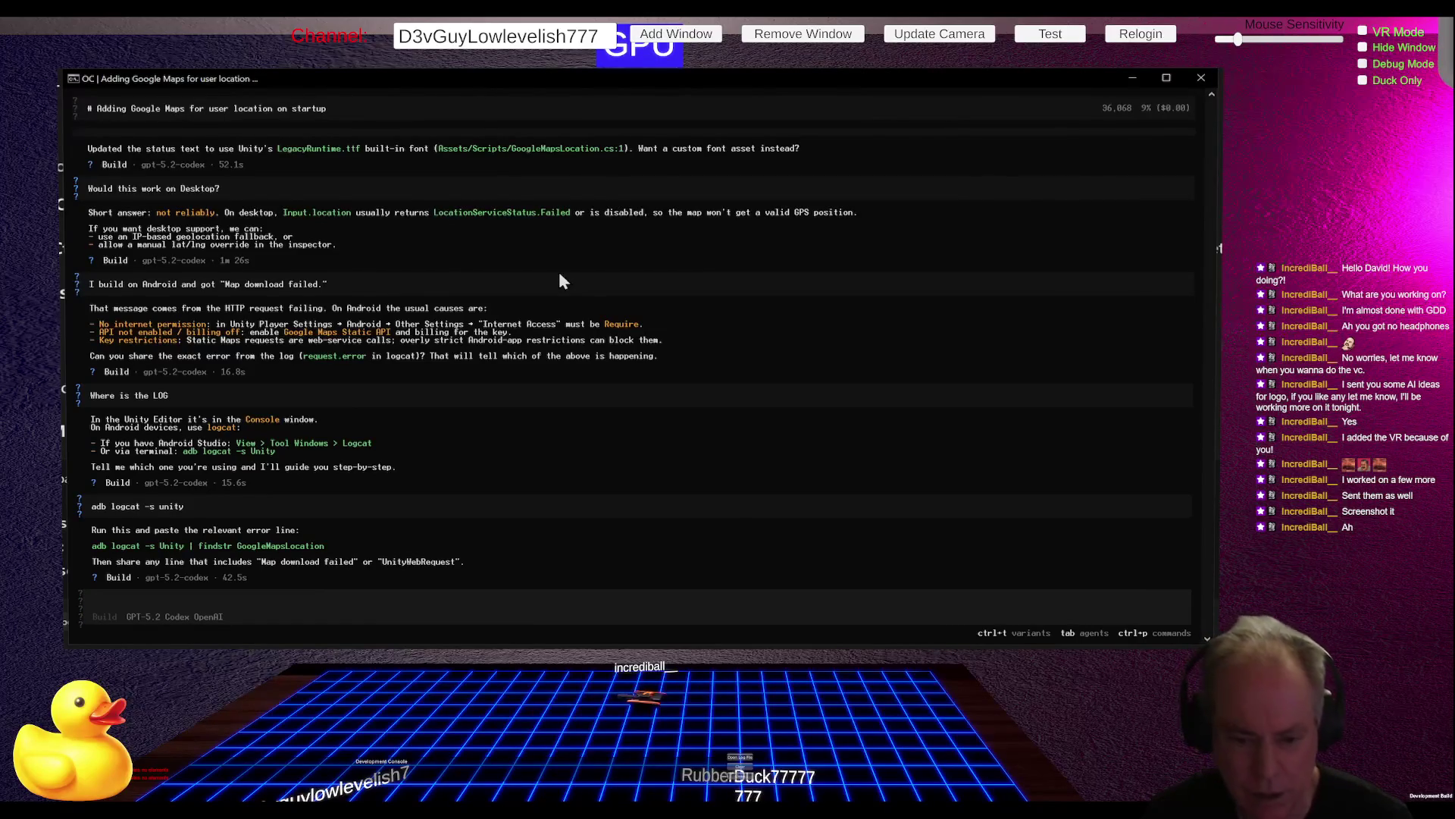
{"action": "type", "text": "e"}
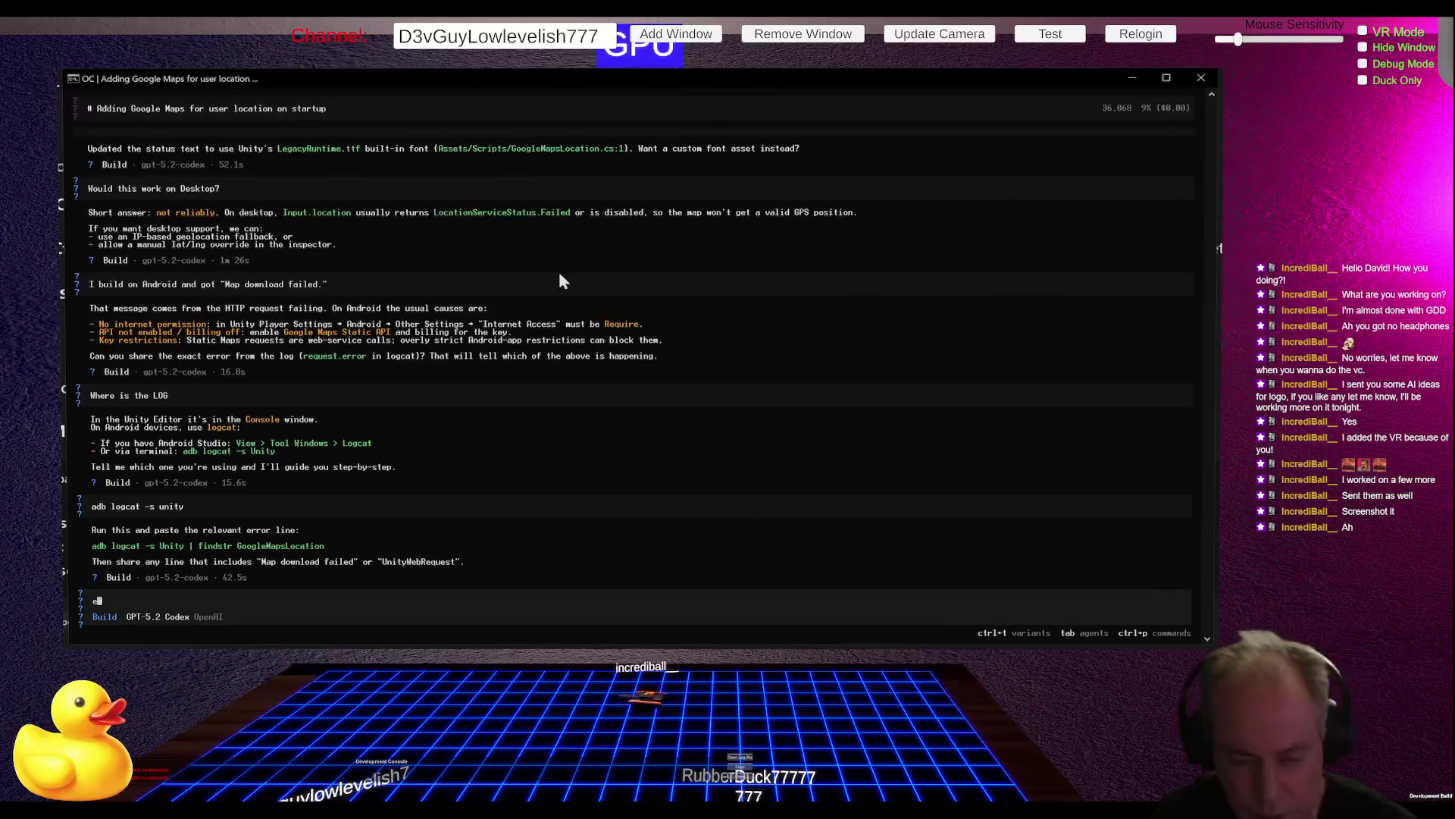
{"action": "key", "text": "BackSpace"}
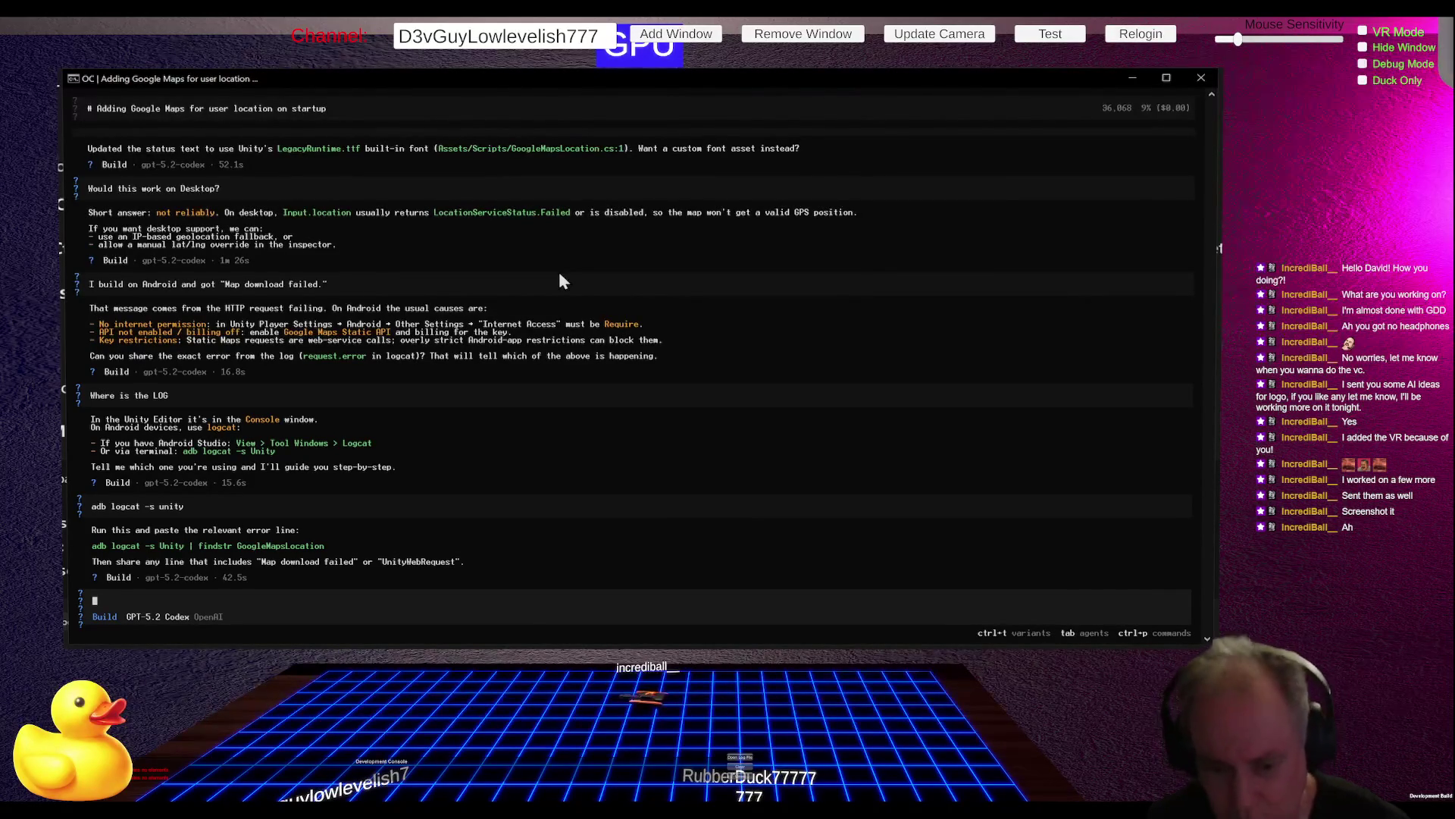
{"action": "key", "text": "alt+Tab"}
{"action": "key", "text": "alt+Tab"}
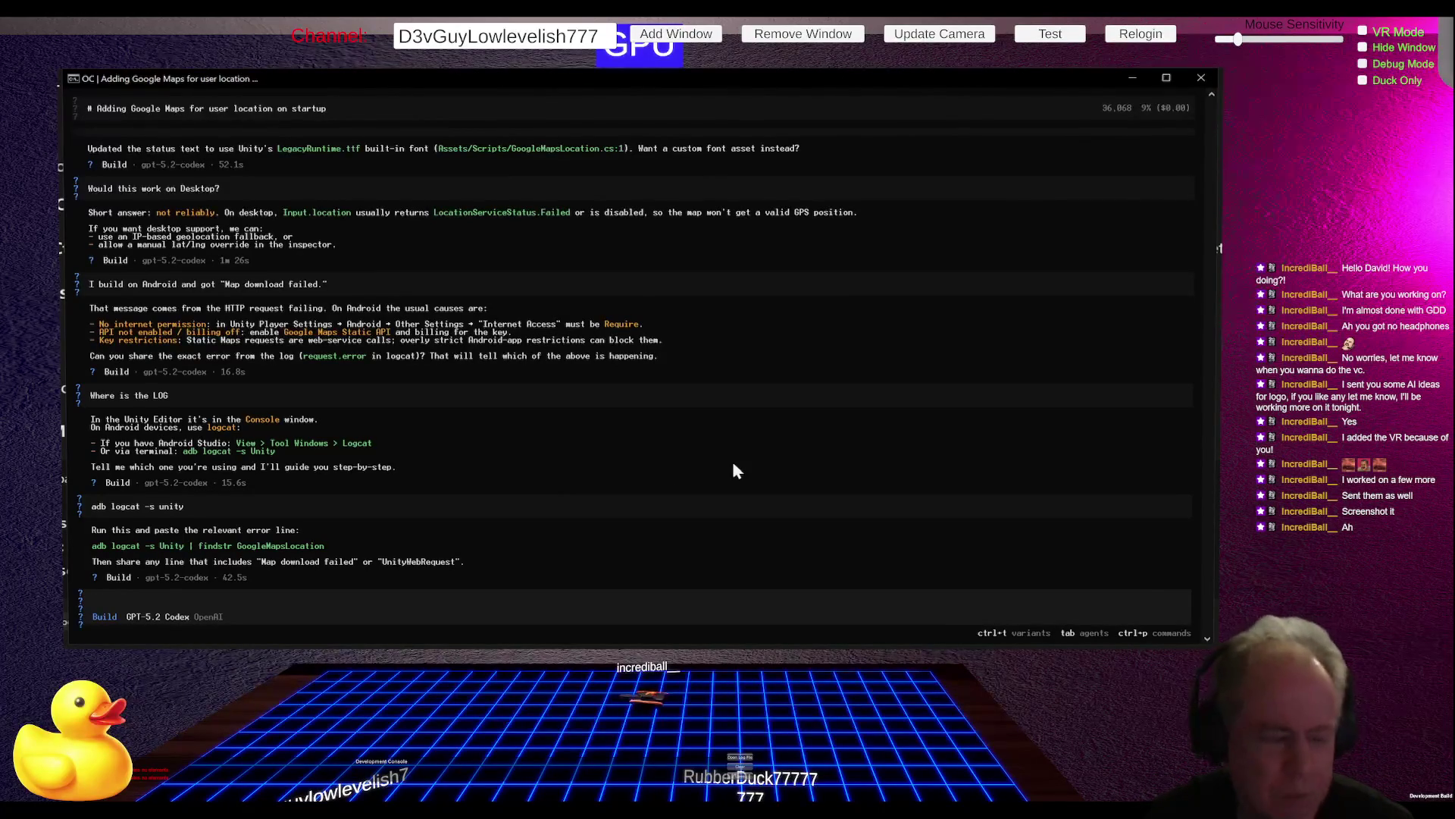
{"action": "left_click", "coordinate": [1210, 78]}
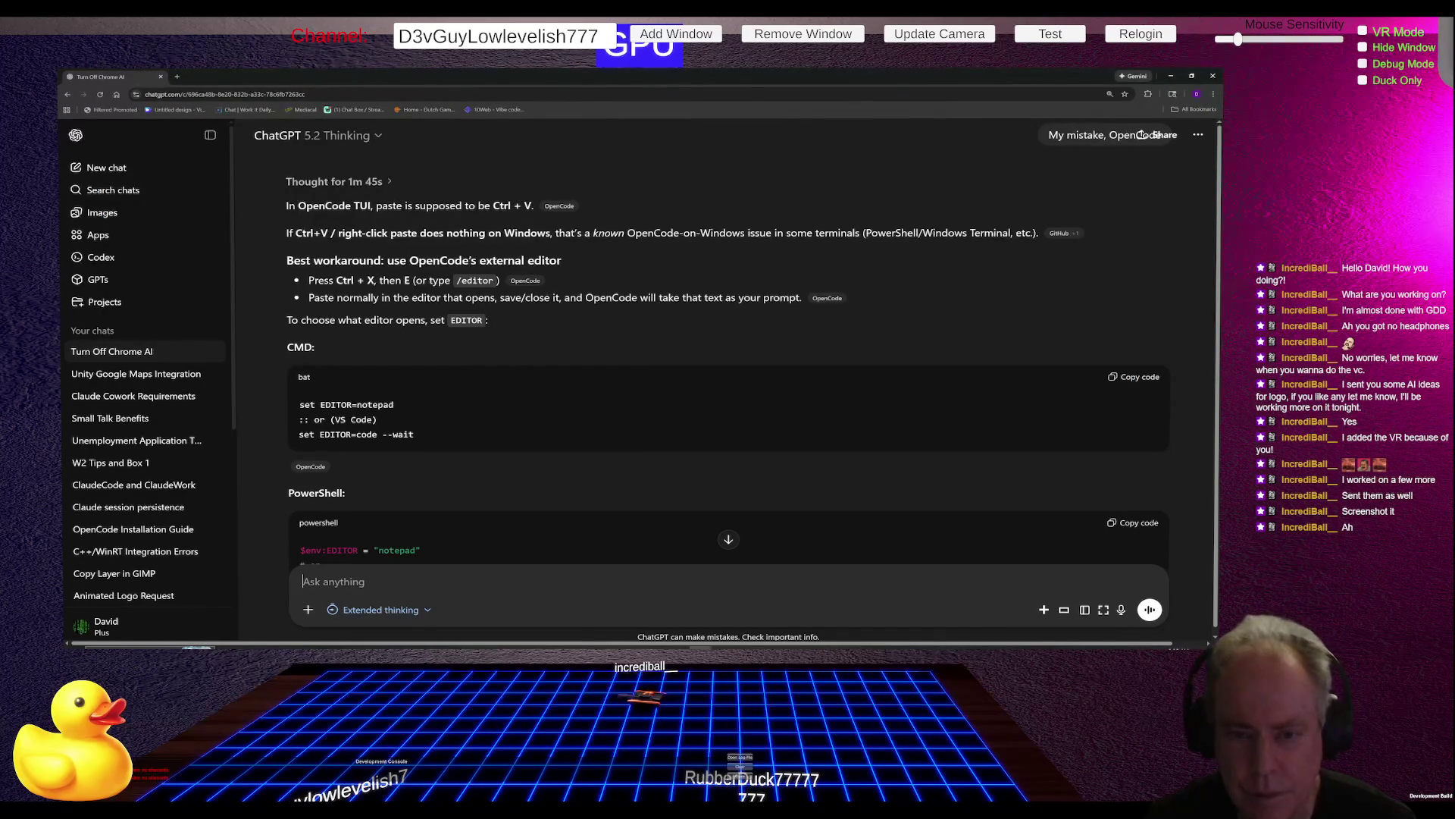
Step: Ask ChatGPT 'I switched to Power Shell, how do I resume'
{"action": "type", "text": "I s"}
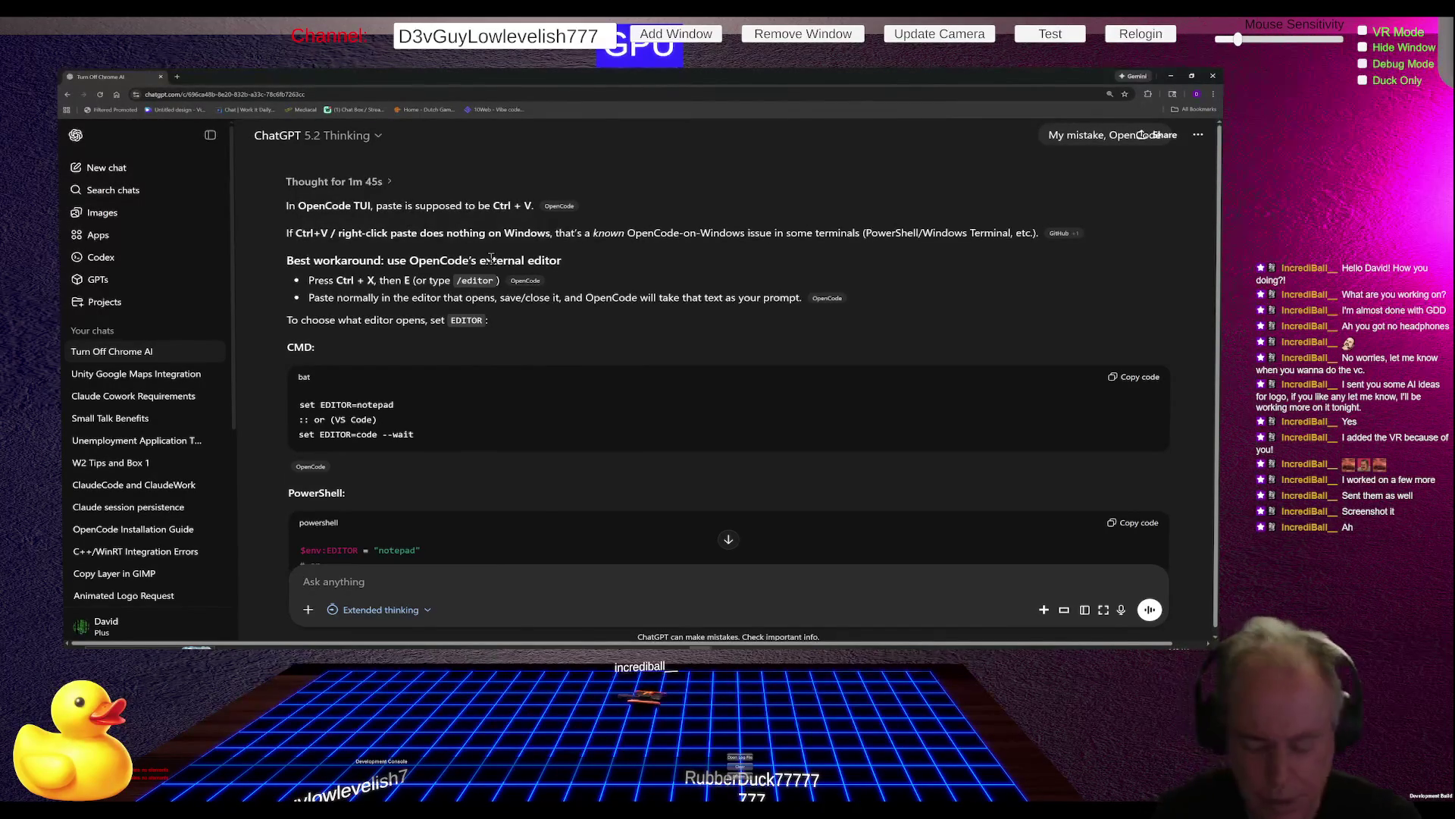
{"action": "type", "text": "w"}
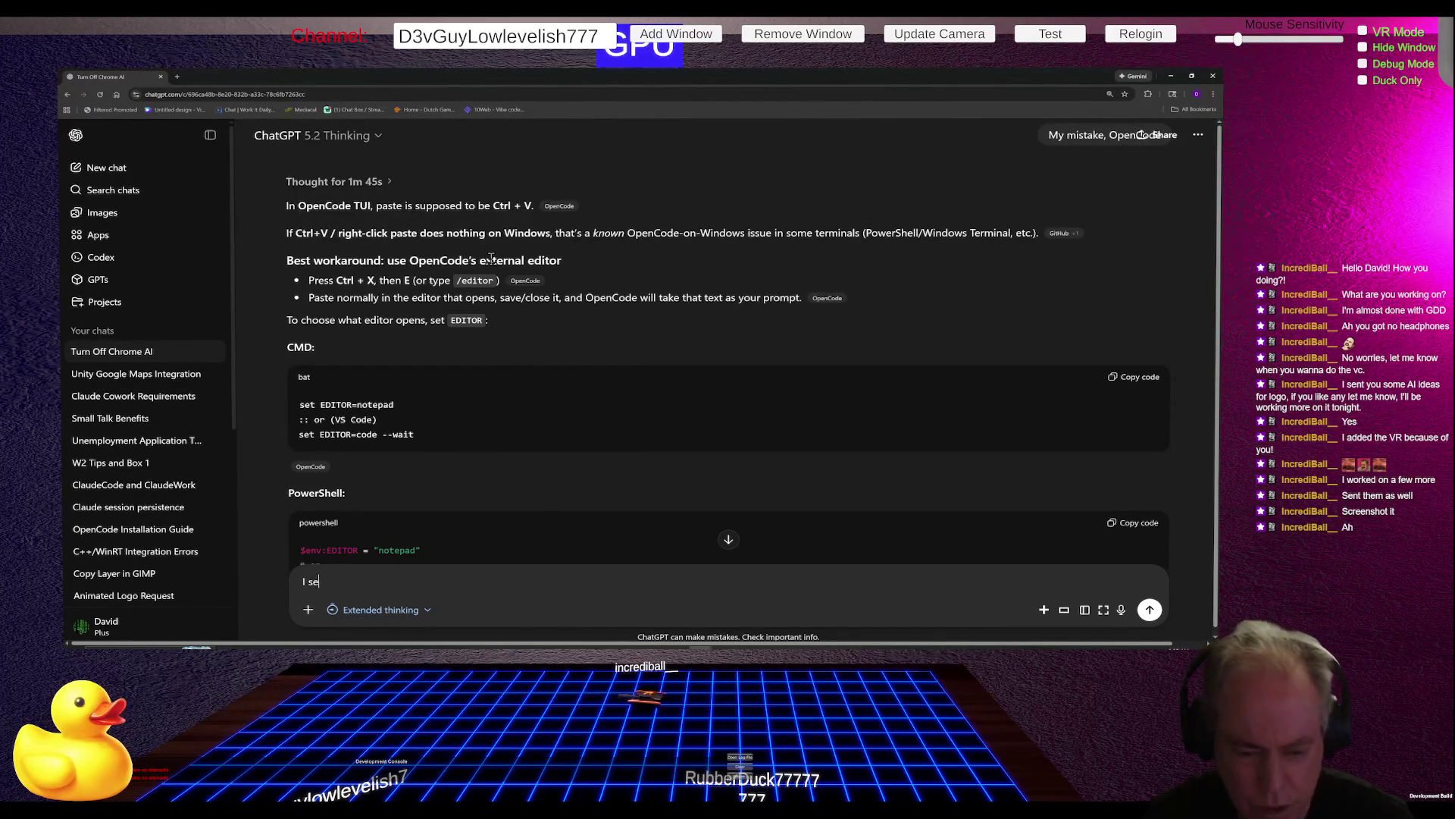
{"action": "type", "text": "itched"}
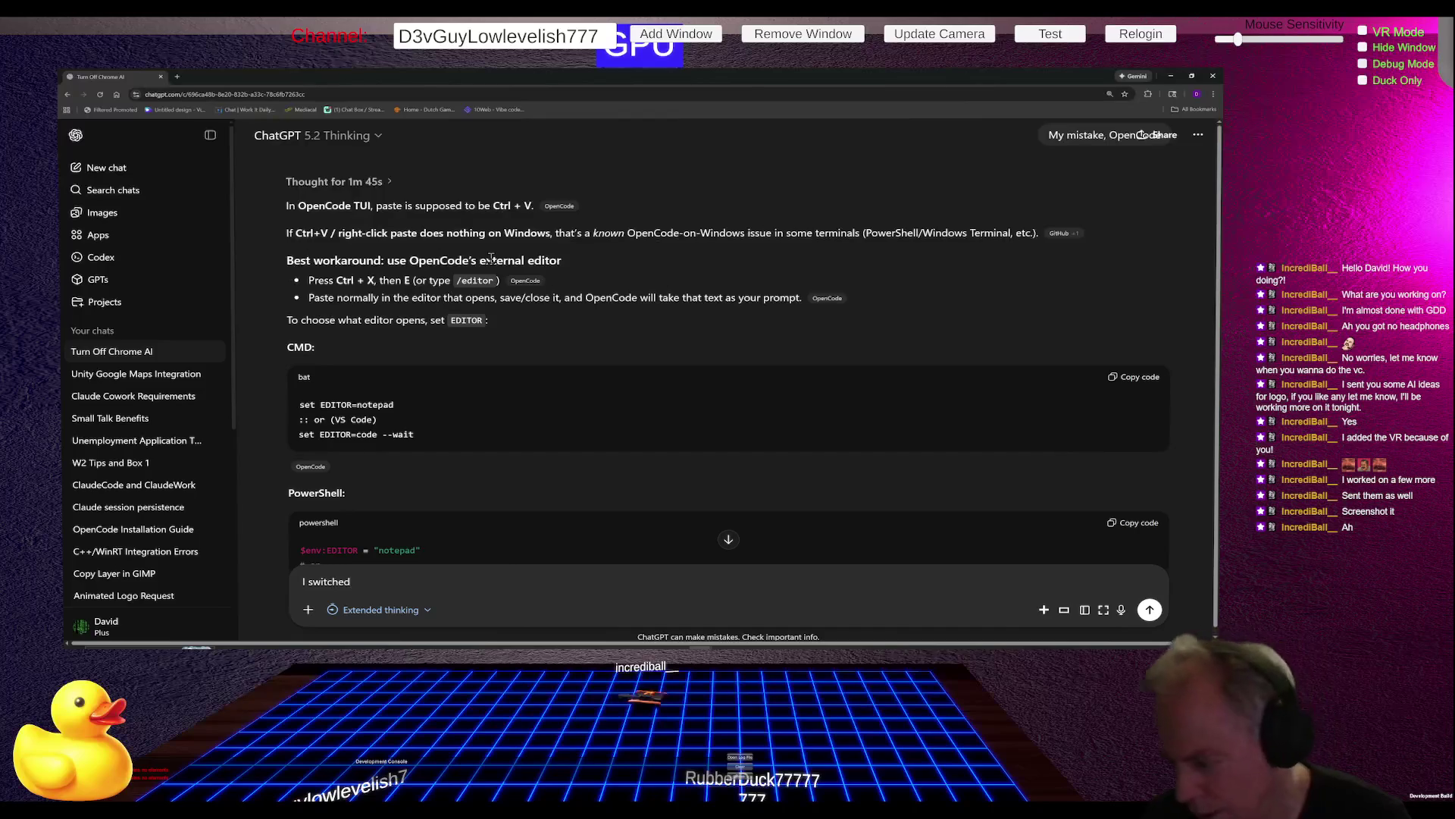
{"action": "type", "text": " to Po"}
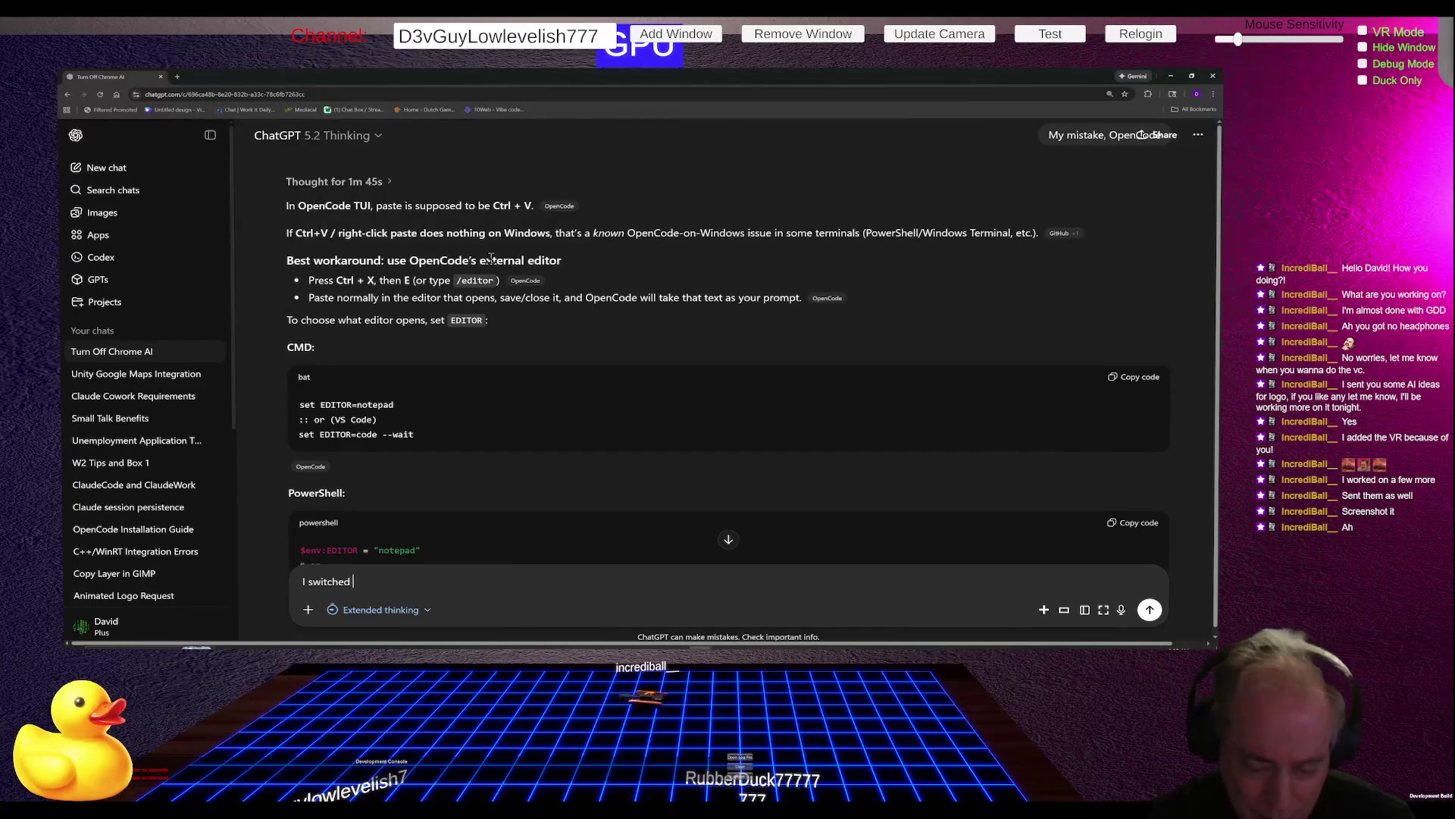
{"action": "type", "text": "wer "}
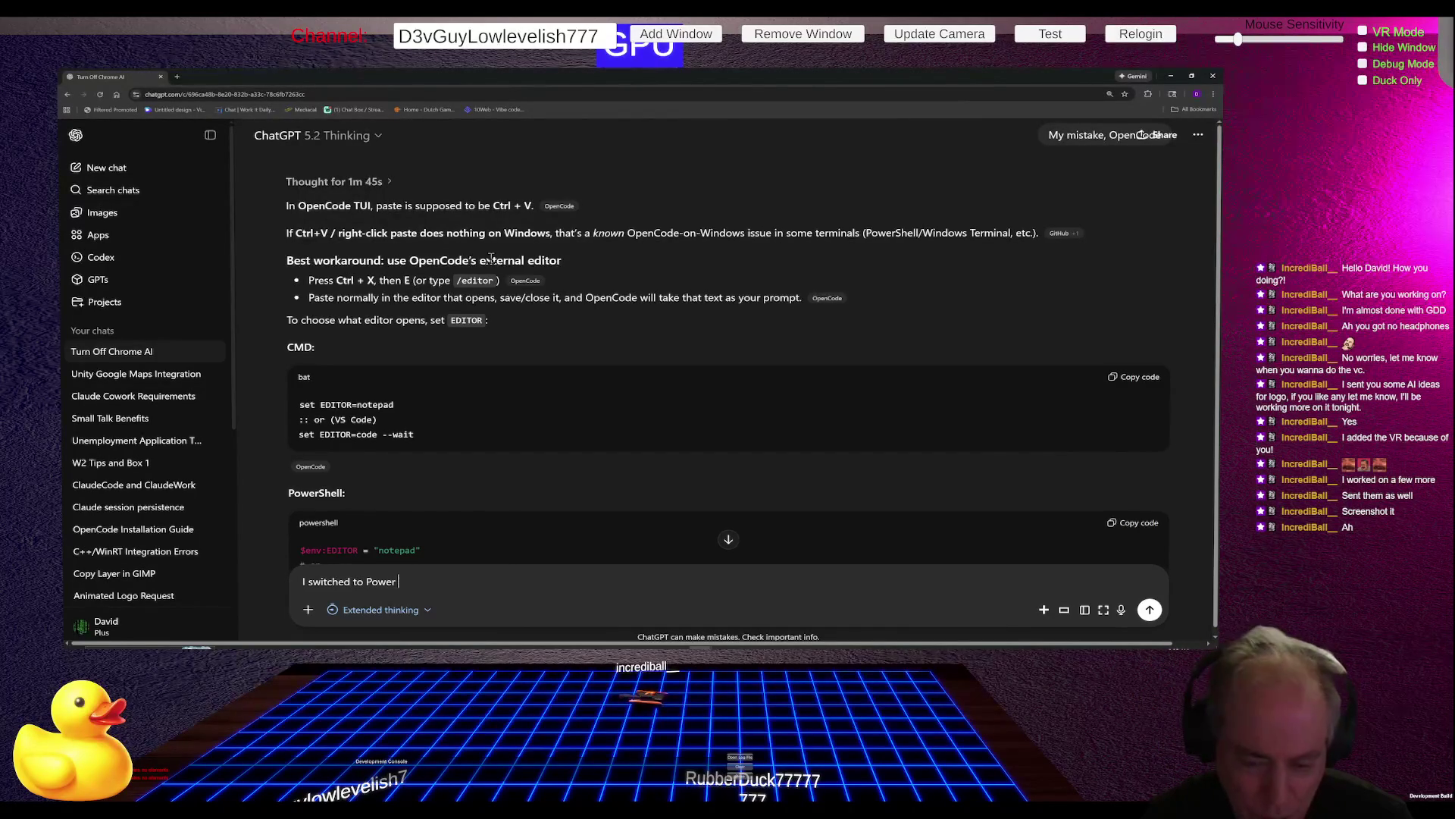
{"action": "type", "text": "Shell, h"}
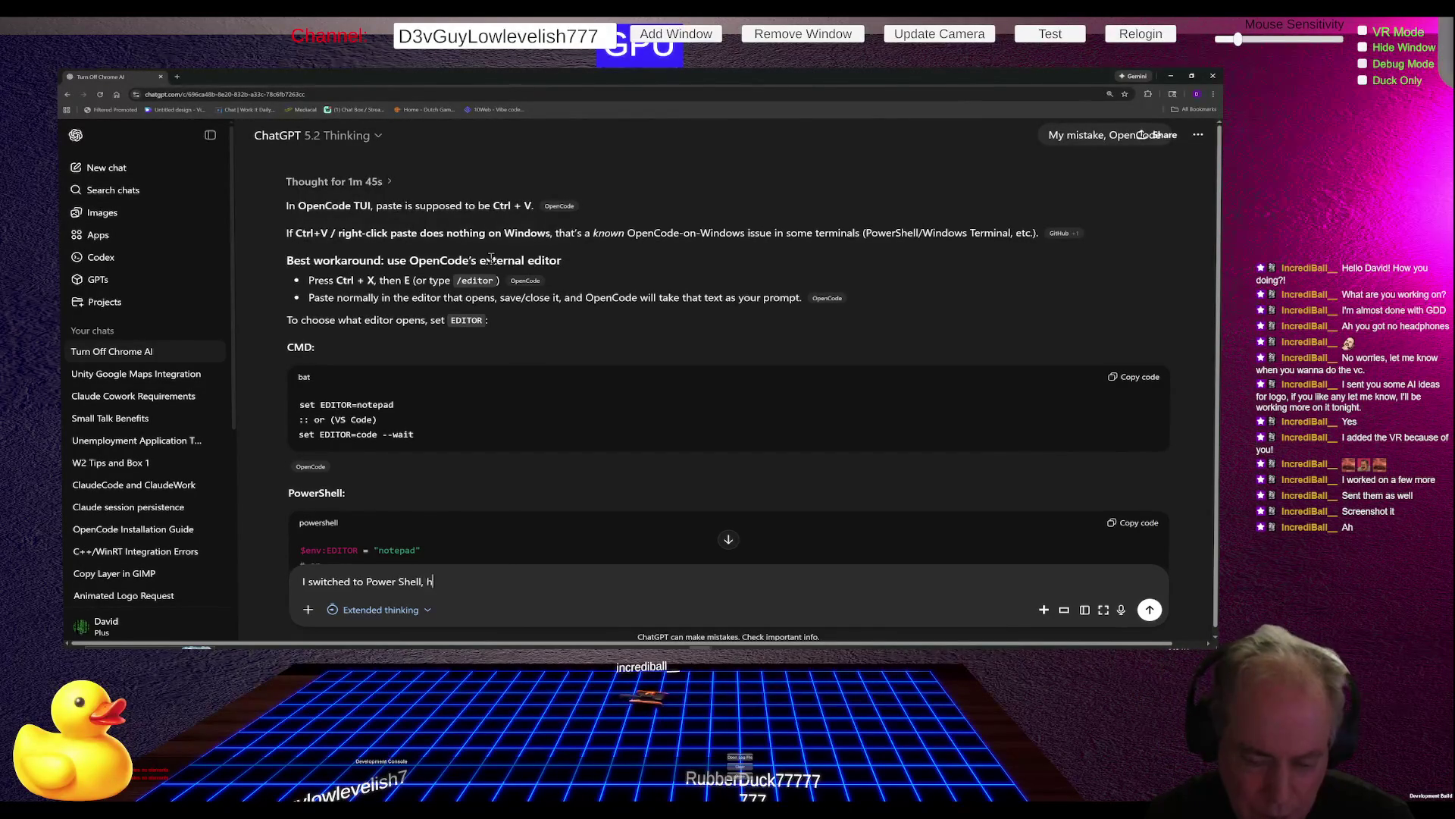
{"action": "type", "text": "ow do I resume"}
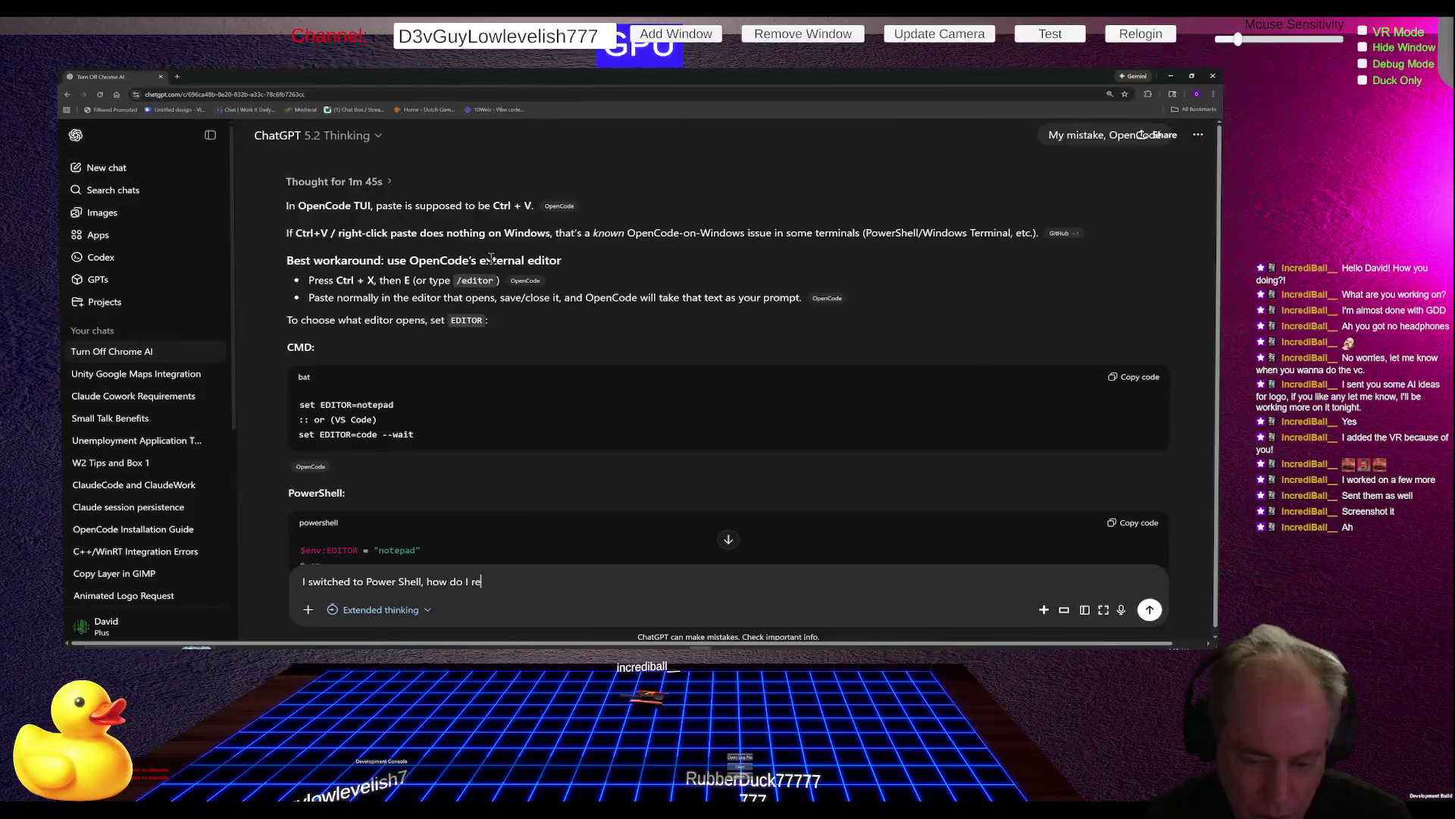
{"action": "key", "text": "Return"}
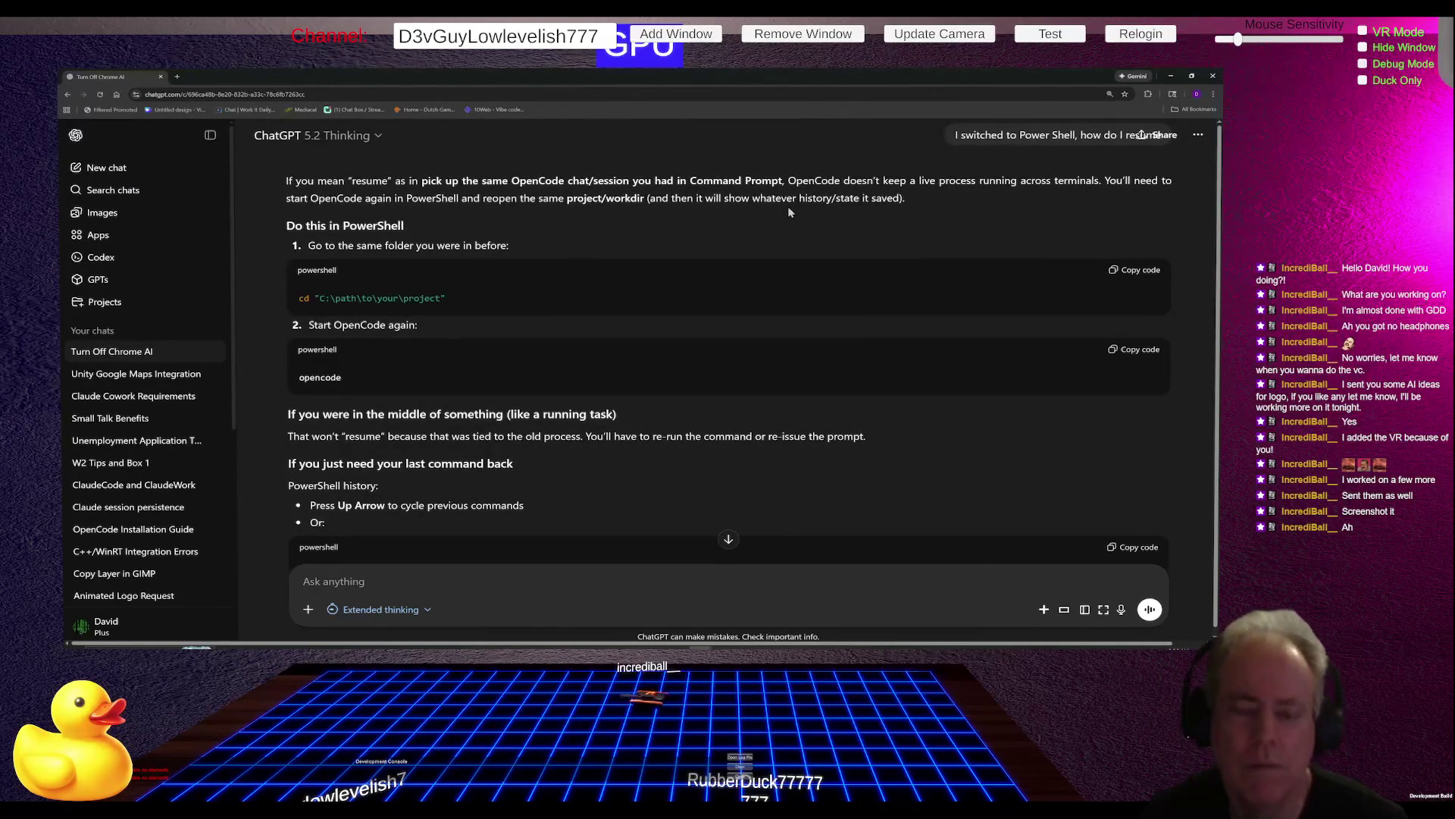
Step: Scroll through ChatGPT's reply about restarting OpenCode and the Get-History tip
{"action": "scroll", "coordinate": [788, 206], "scroll_direction": "down", "scroll_amount": 2}
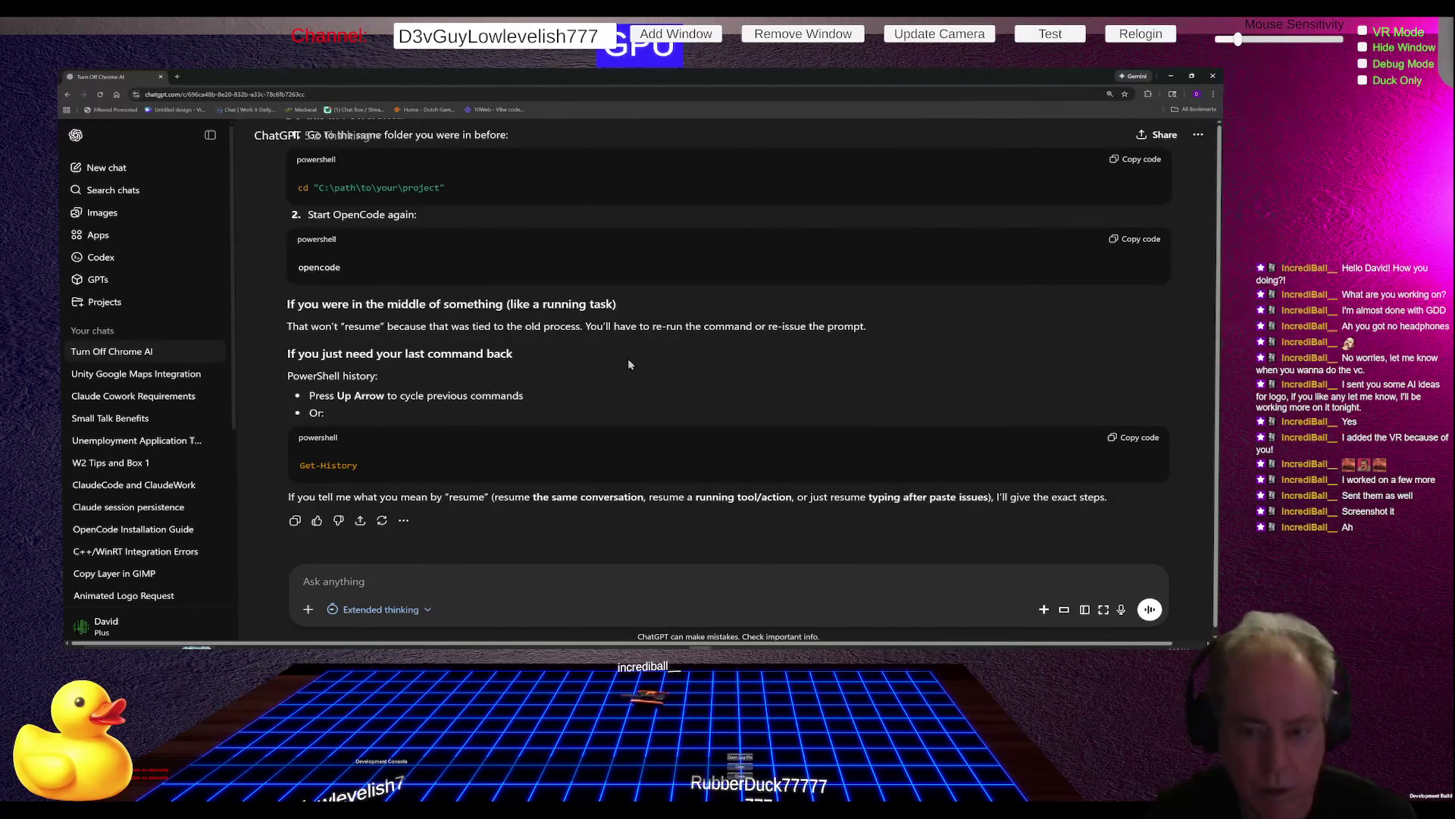
Step: Correct the PowerShell command to OpenCode and run it in Location_Reminder
{"action": "key", "text": "alt+Tab"}
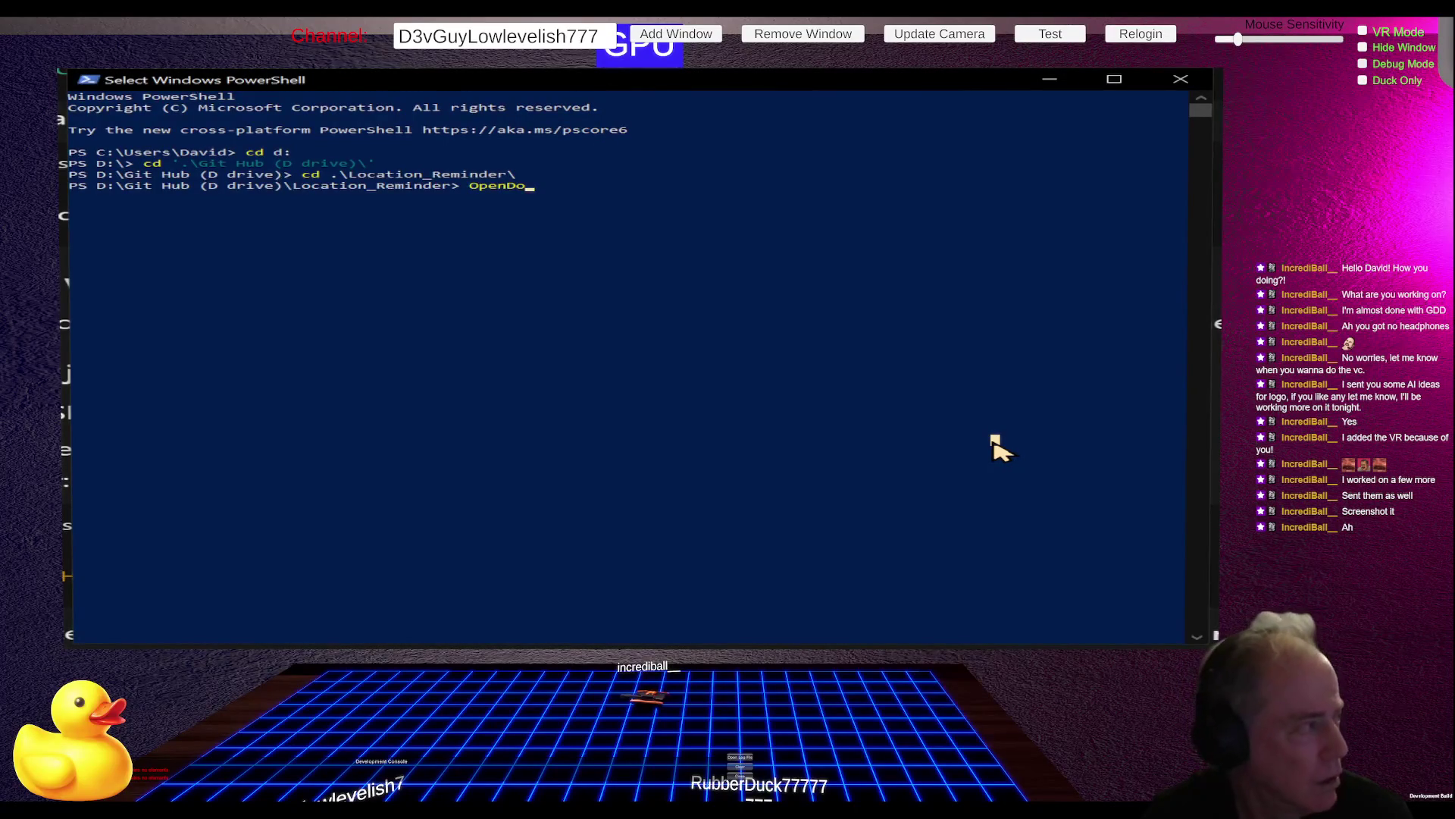
{"action": "key", "text": "BackSpace"}
{"action": "key", "text": "BackSpace"}
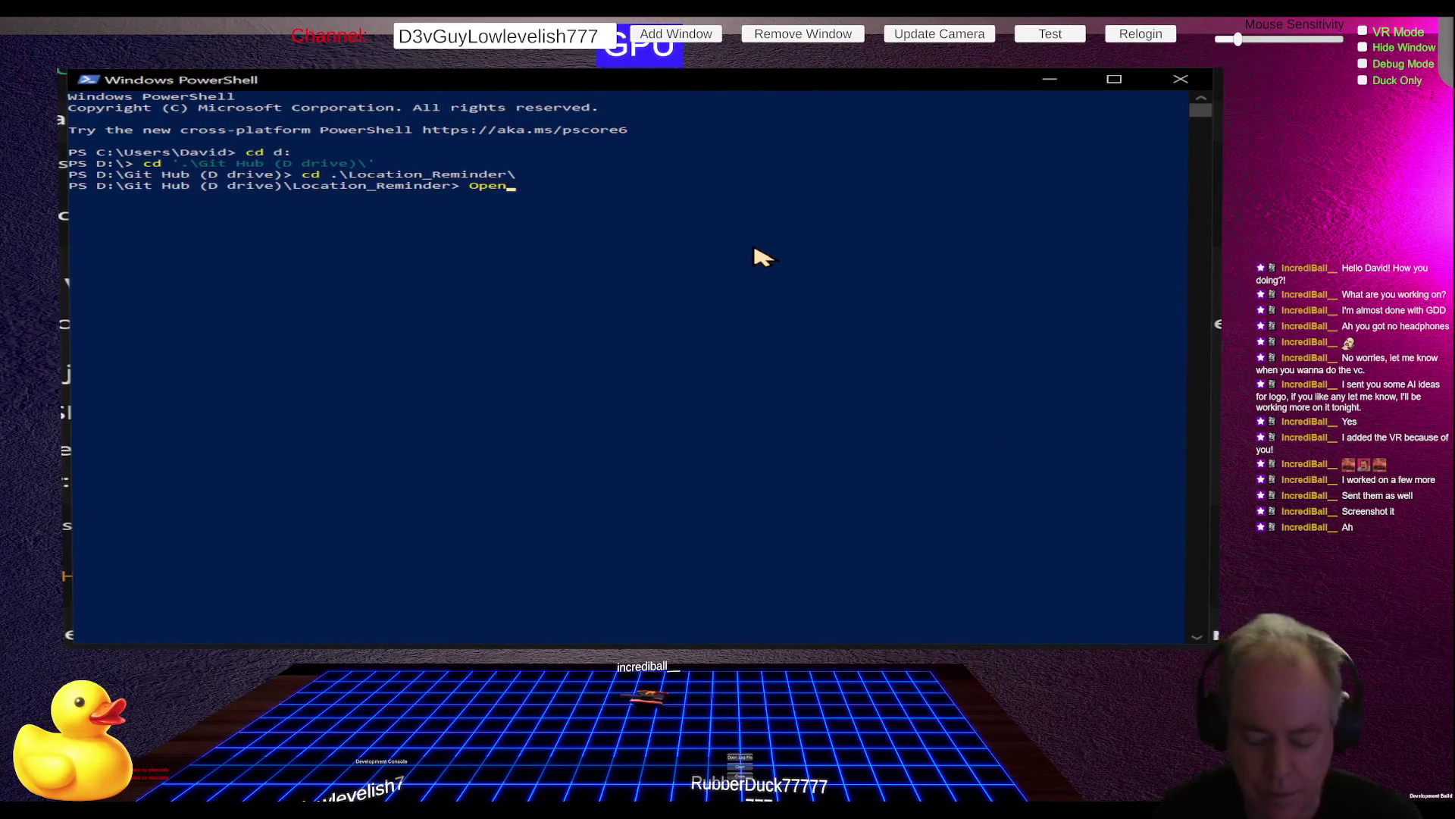
{"action": "type", "text": "Code"}
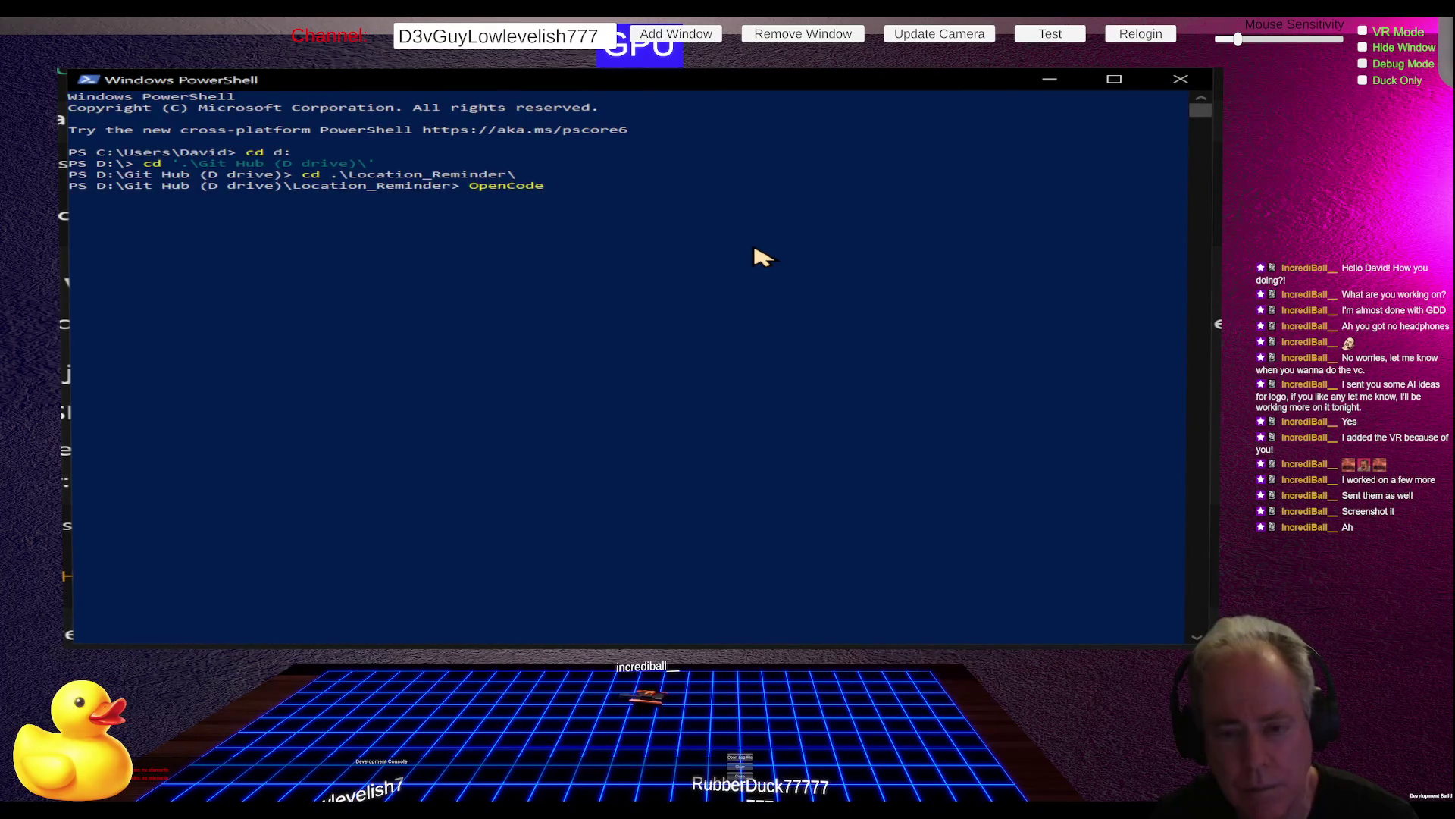
{"action": "key", "text": "Return"}
{"action": "key", "text": "Return"}
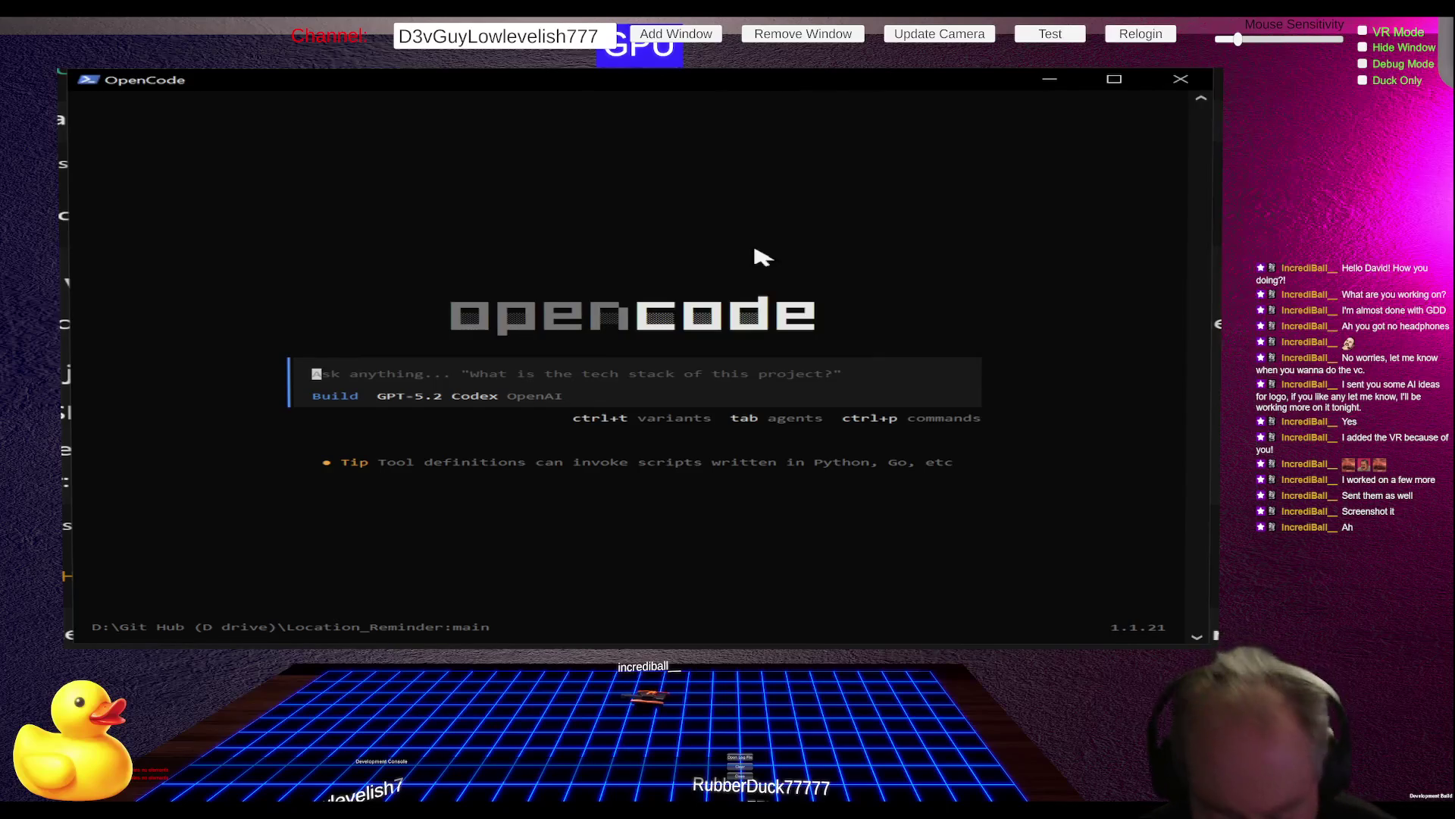
Step: Ask the new OpenCode session 'what did we do last', then quit with Ctrl+C
{"action": "key", "text": "ctrl+p"}
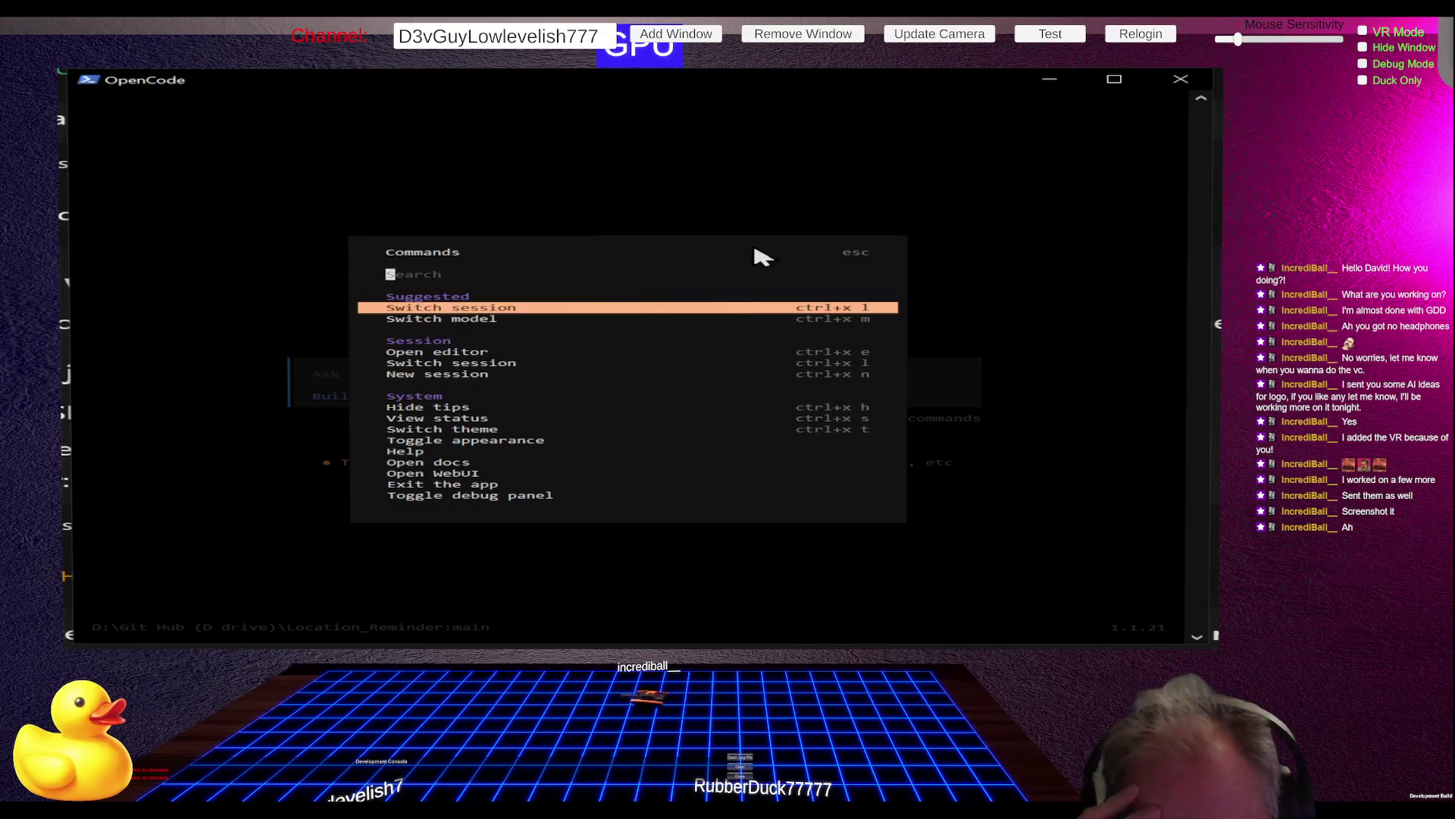
{"action": "key", "text": "Escape"}
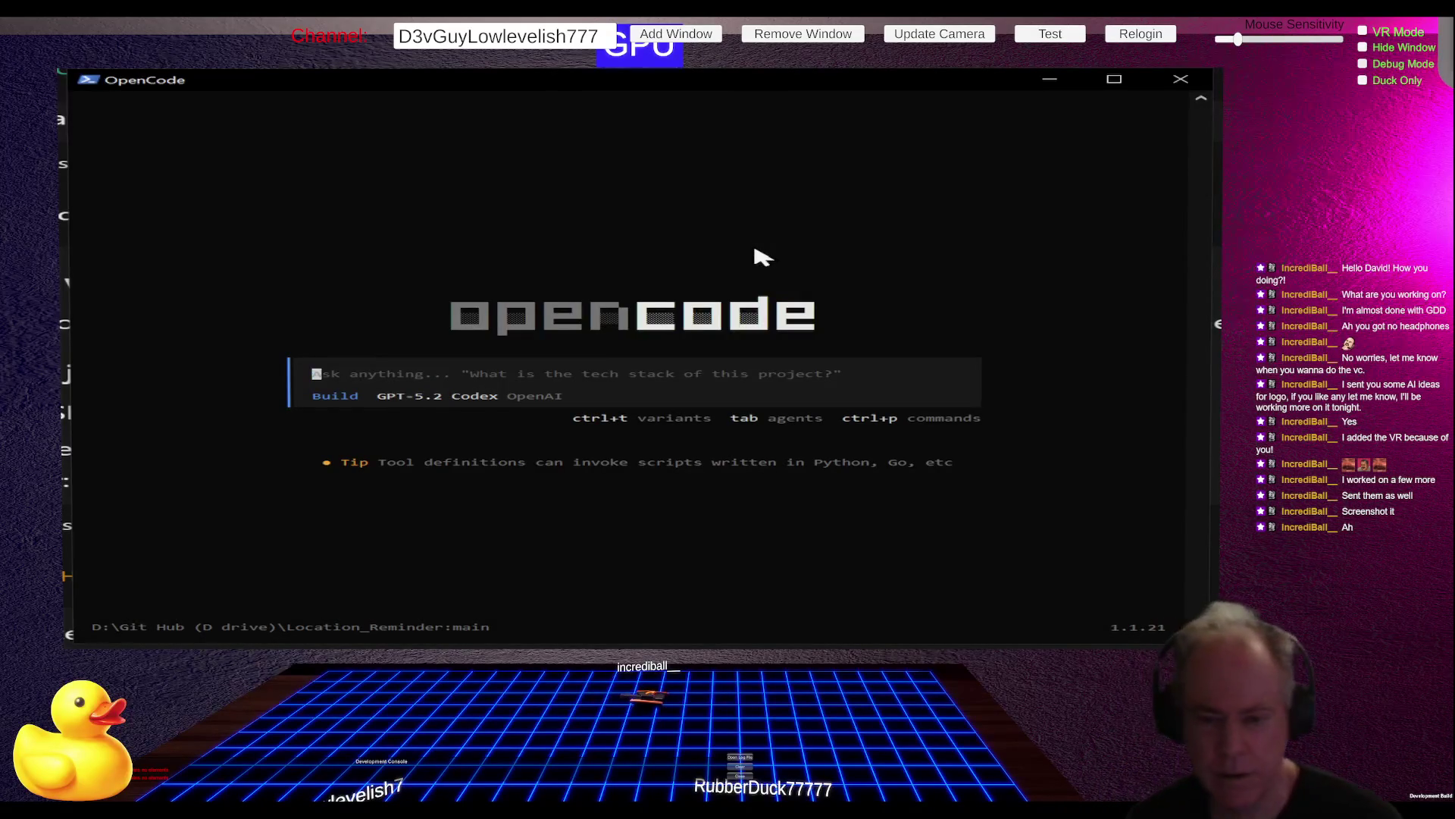
{"action": "type", "text": "wha"}
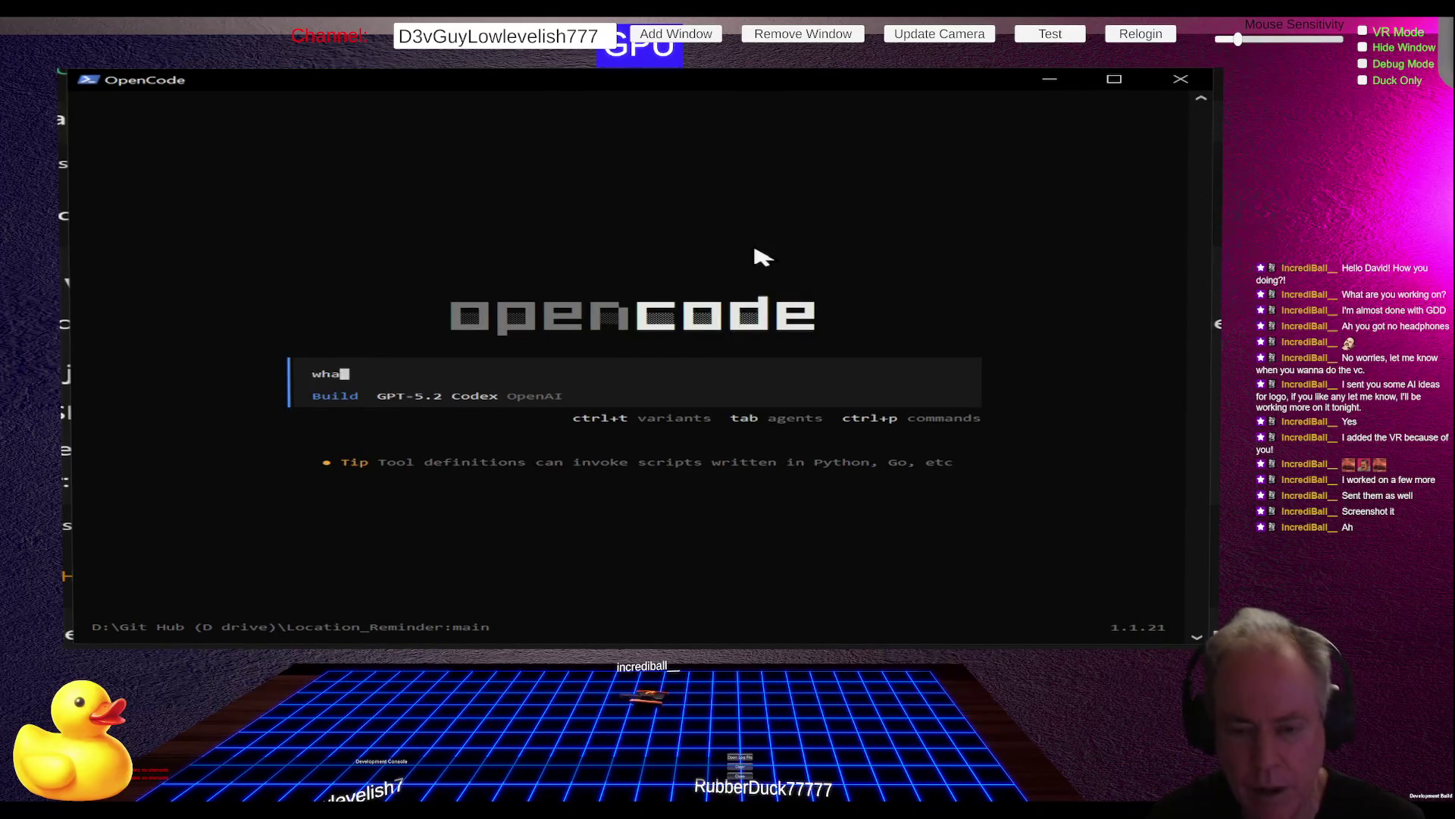
{"action": "type", "text": "t did w"}
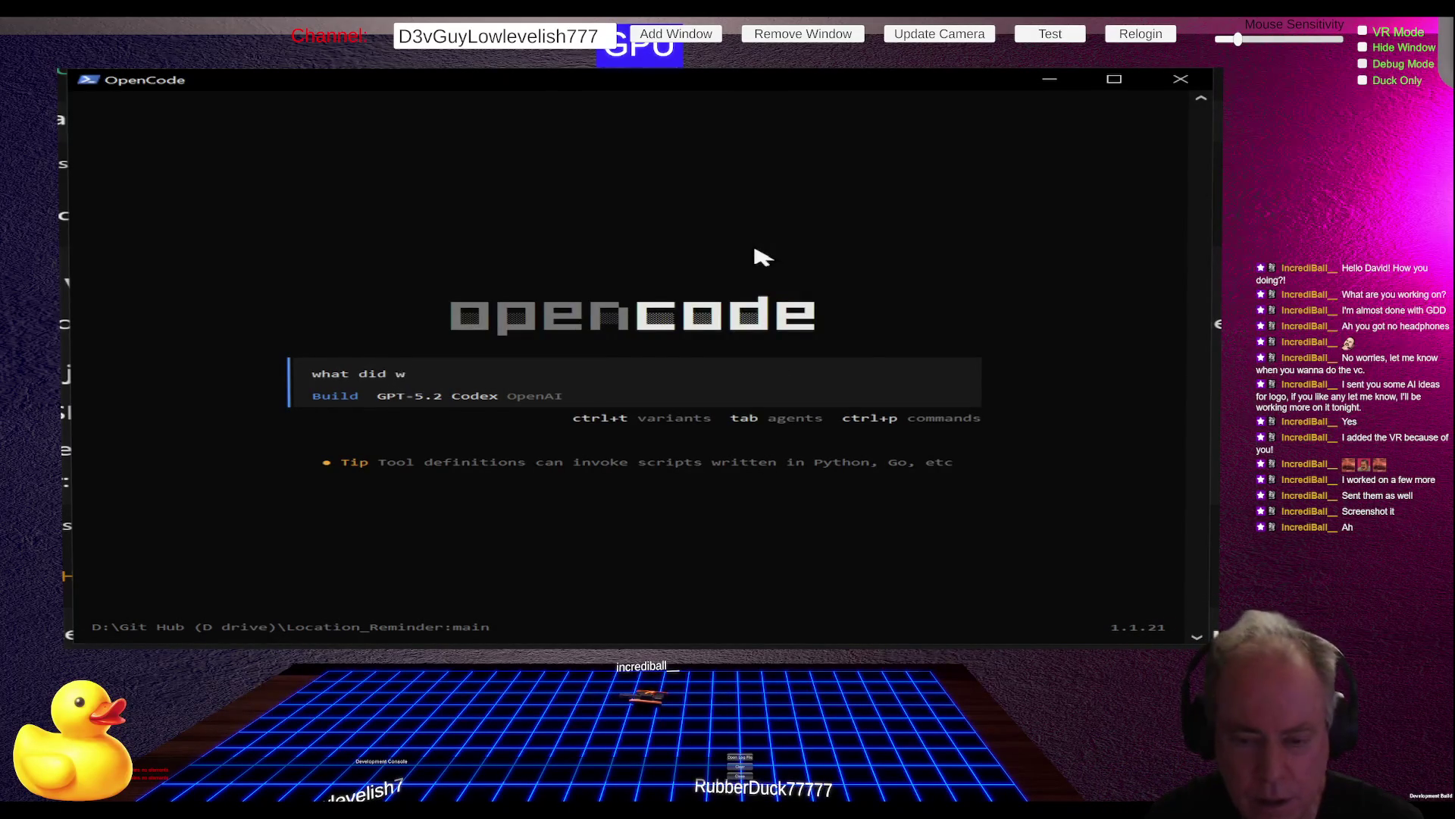
{"action": "type", "text": "e do last"}
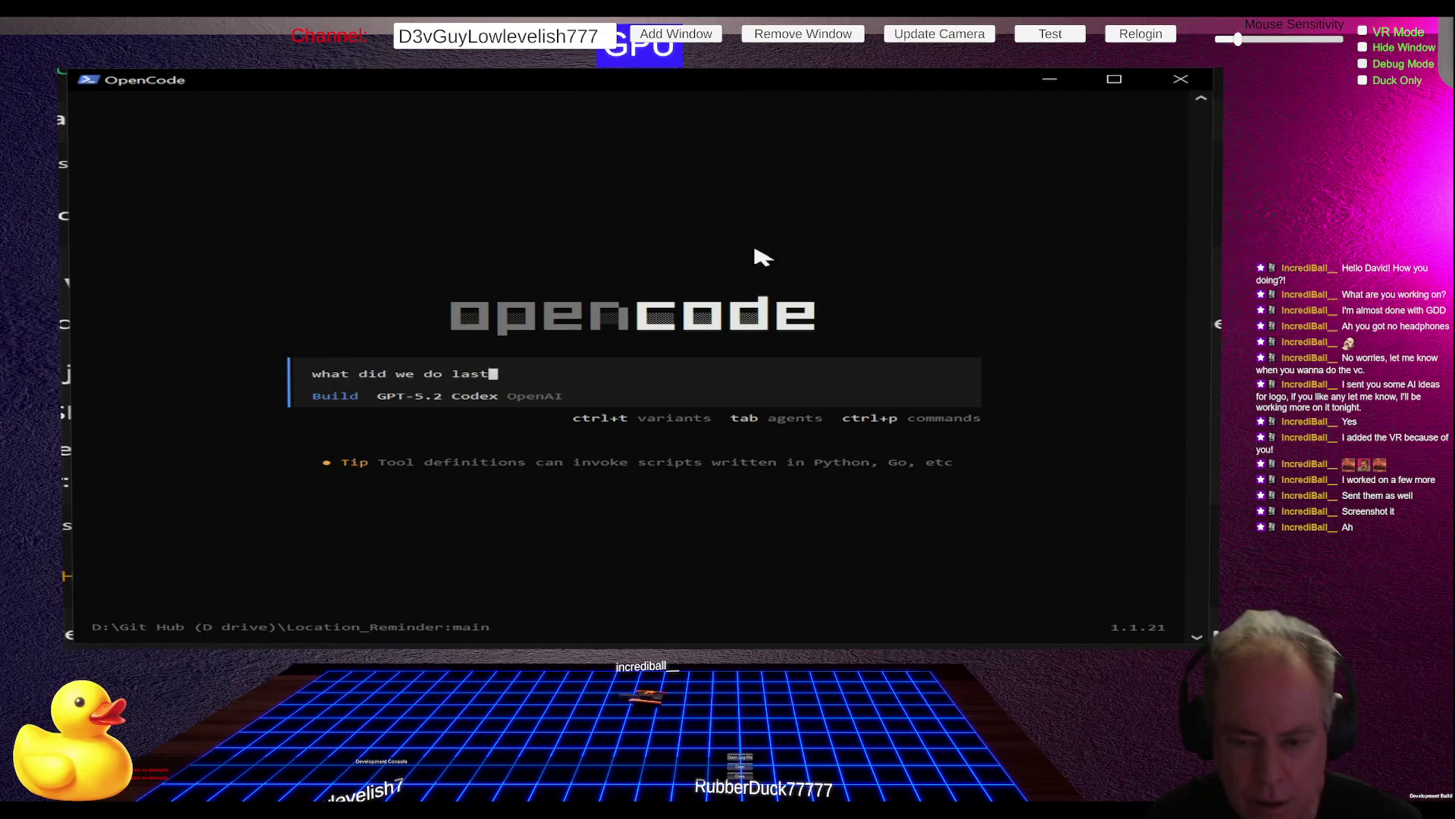
{"action": "key", "text": "Return"}
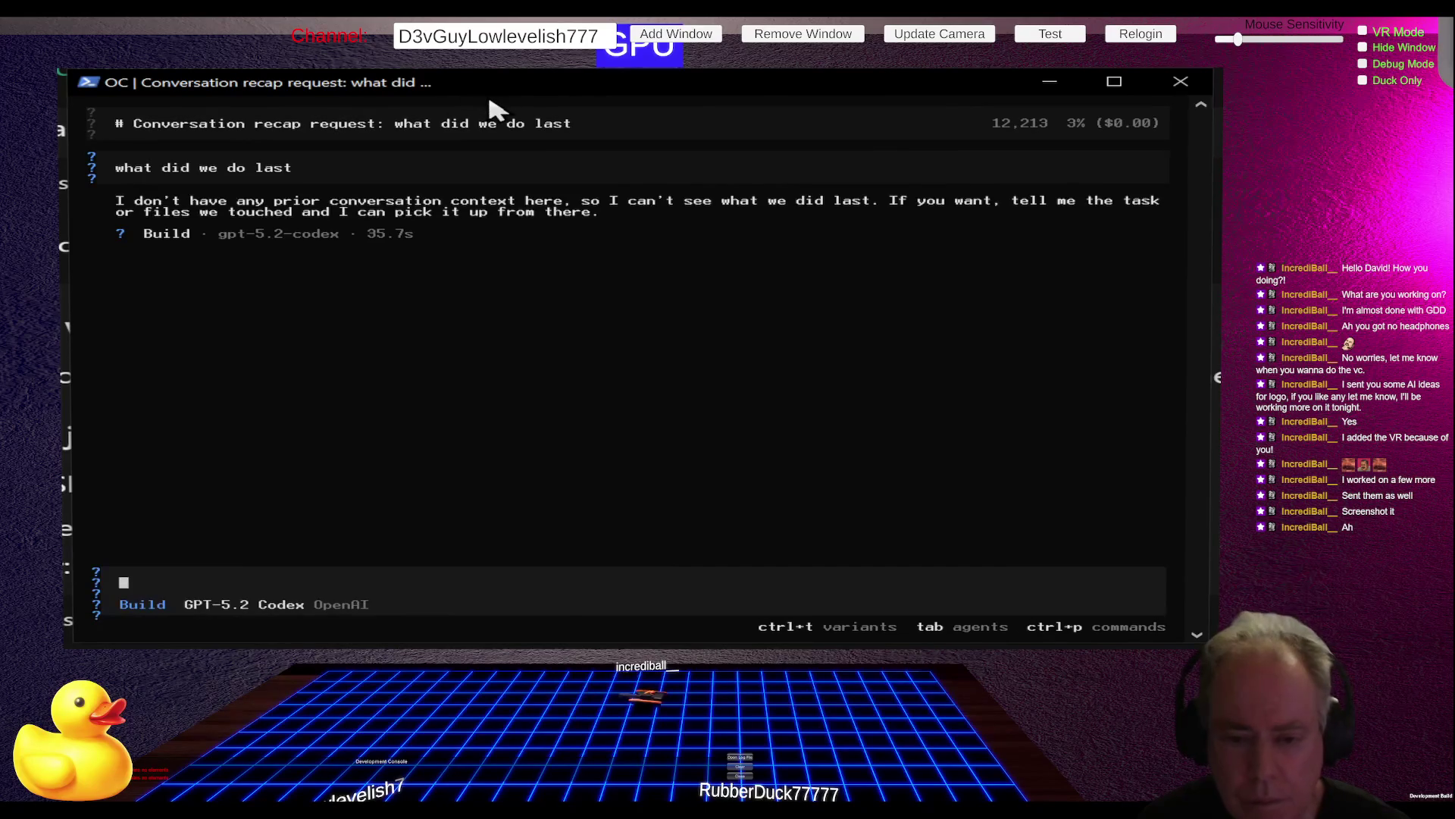
{"action": "key", "text": "ctrl+c"}
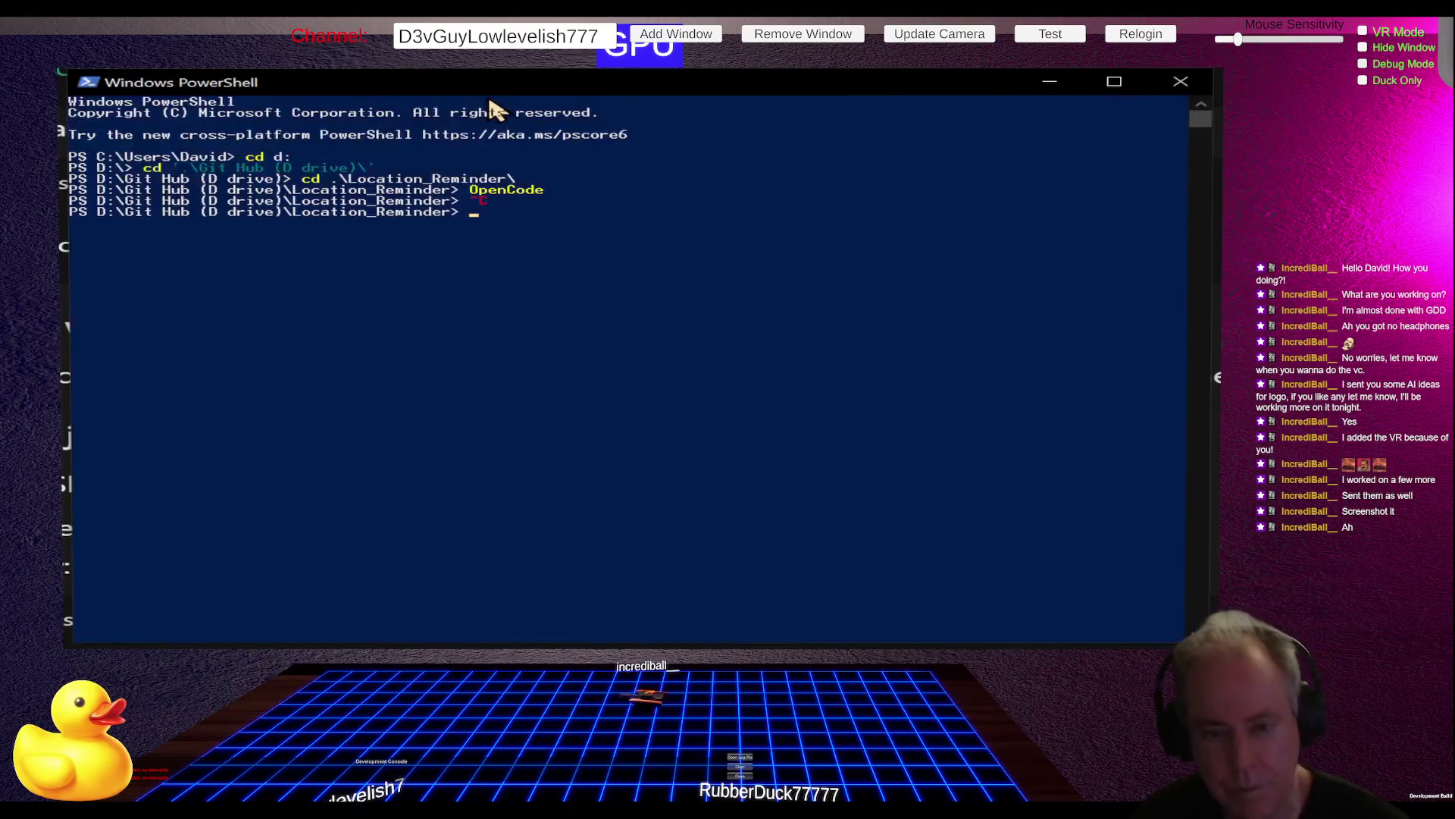
Step: Relaunch OpenCode and accidentally send 'd:' as a message
{"action": "type", "text": "Open"}
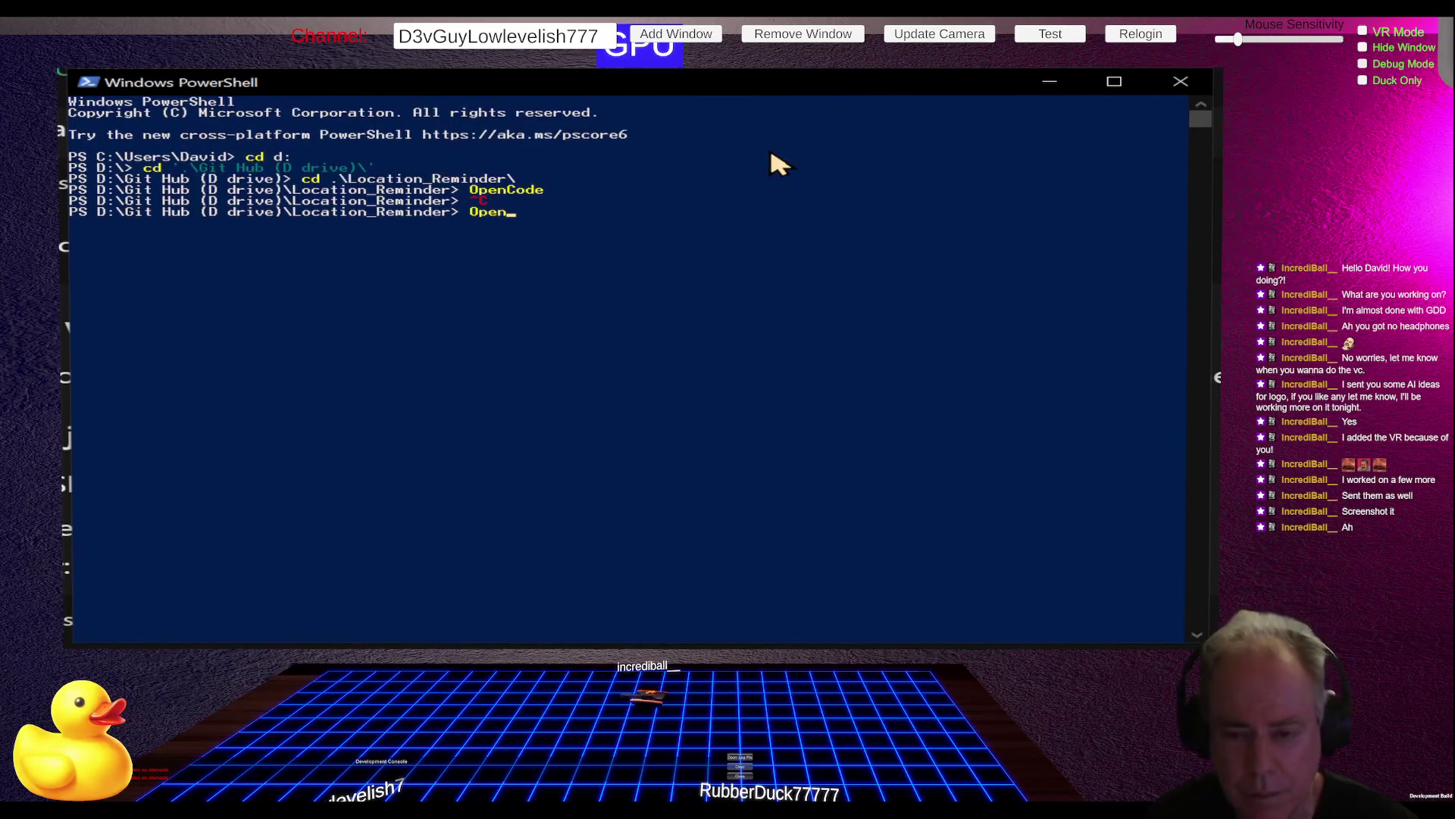
{"action": "type", "text": "Code"}
{"action": "key", "text": "Return"}
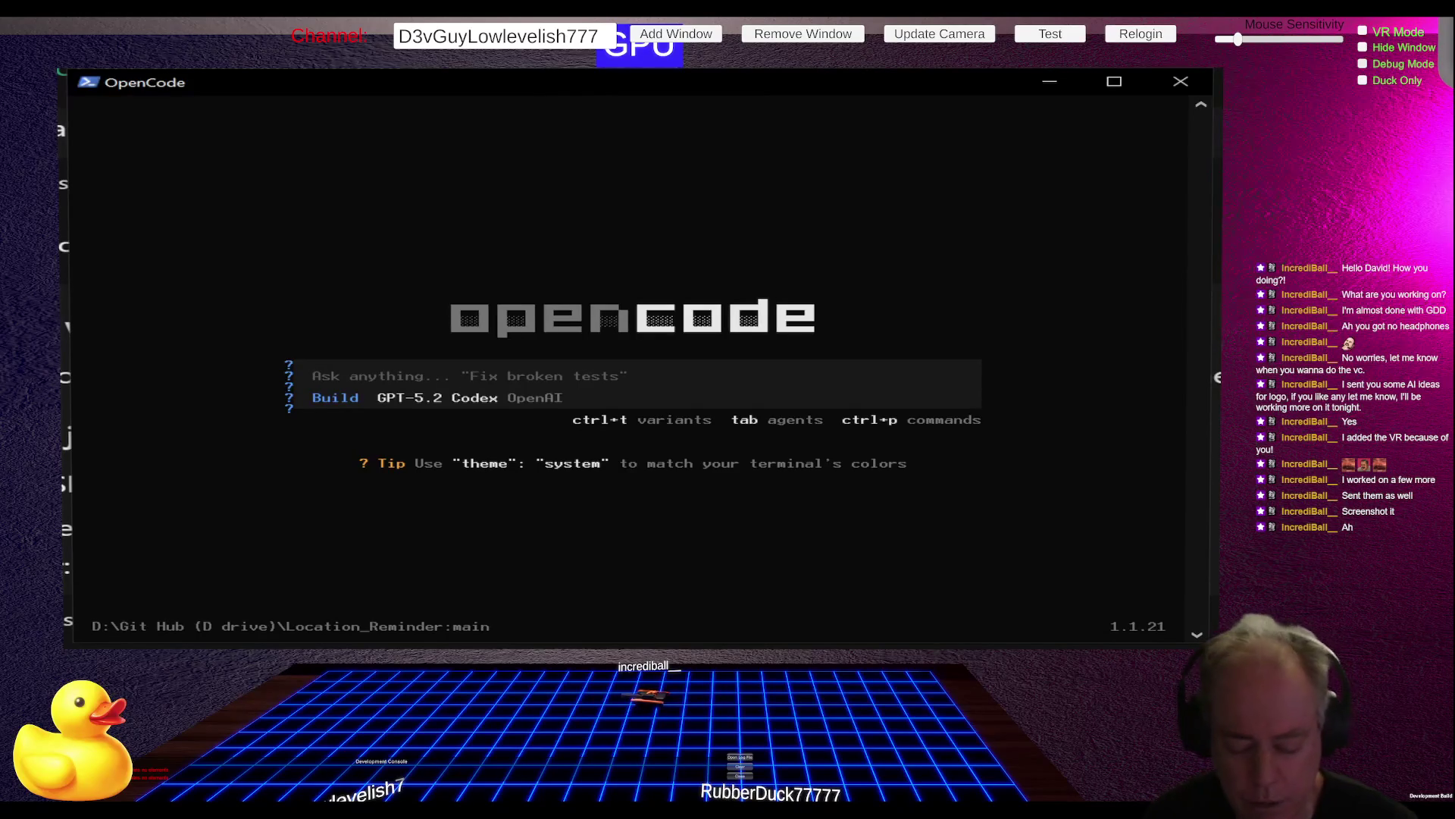
{"action": "type", "text": "d:"}
{"action": "key", "text": "Return"}
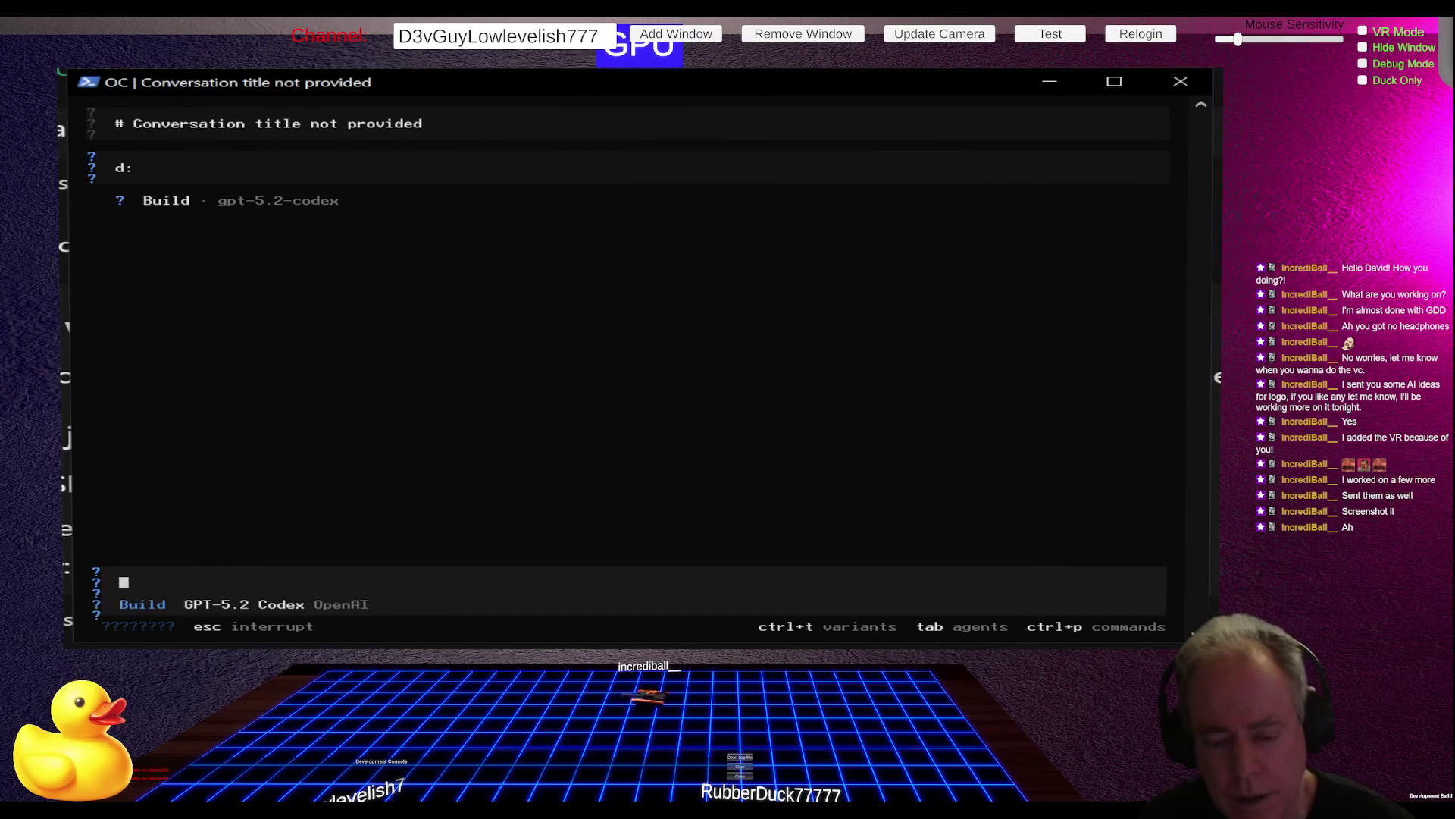
Step: Quit OpenCode and launch it again from the Location_Reminder folder
{"action": "type", "text": "cd"}
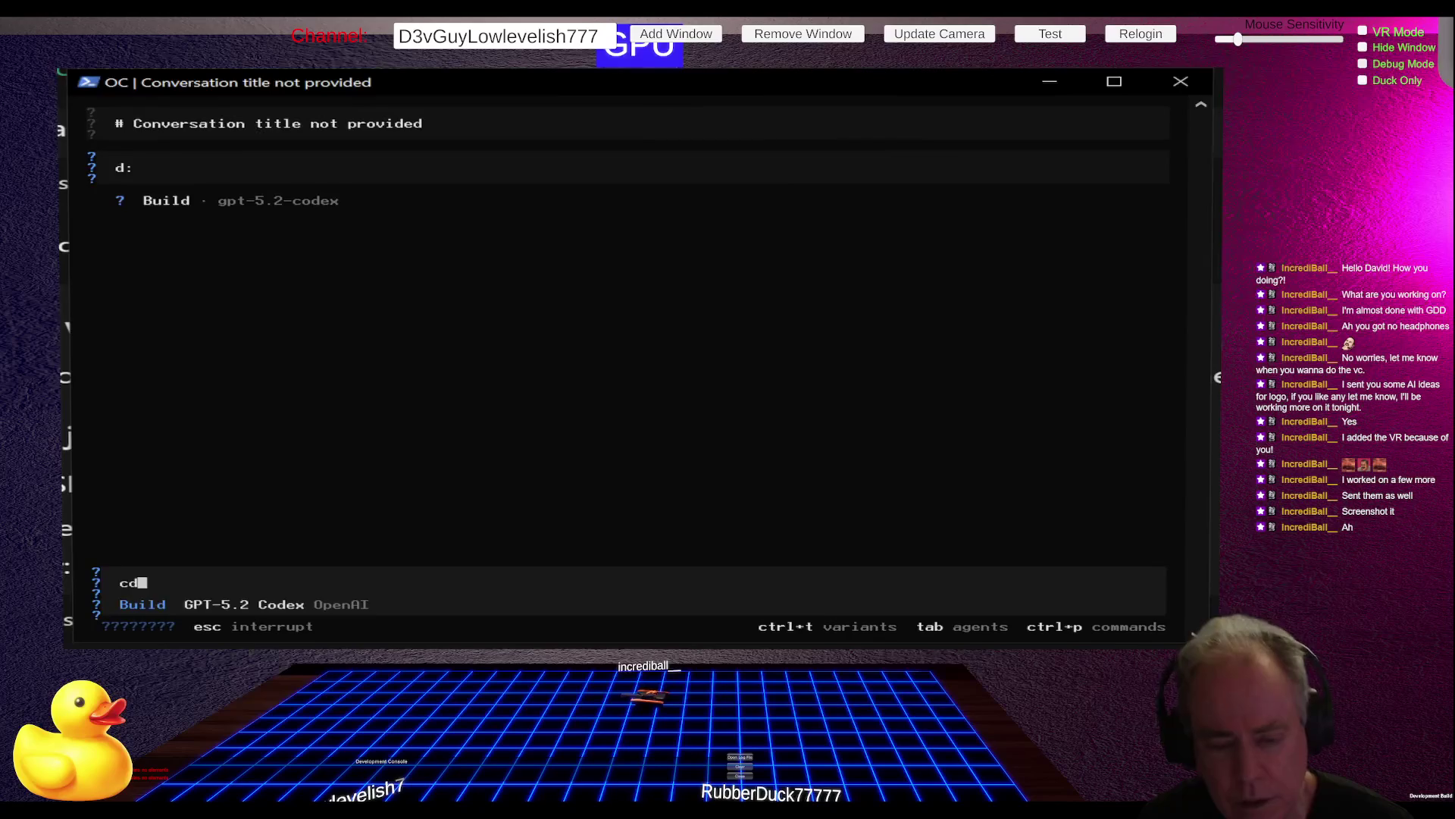
{"action": "key", "text": "ctrl+c"}
{"action": "key", "text": "ctrl+c"}
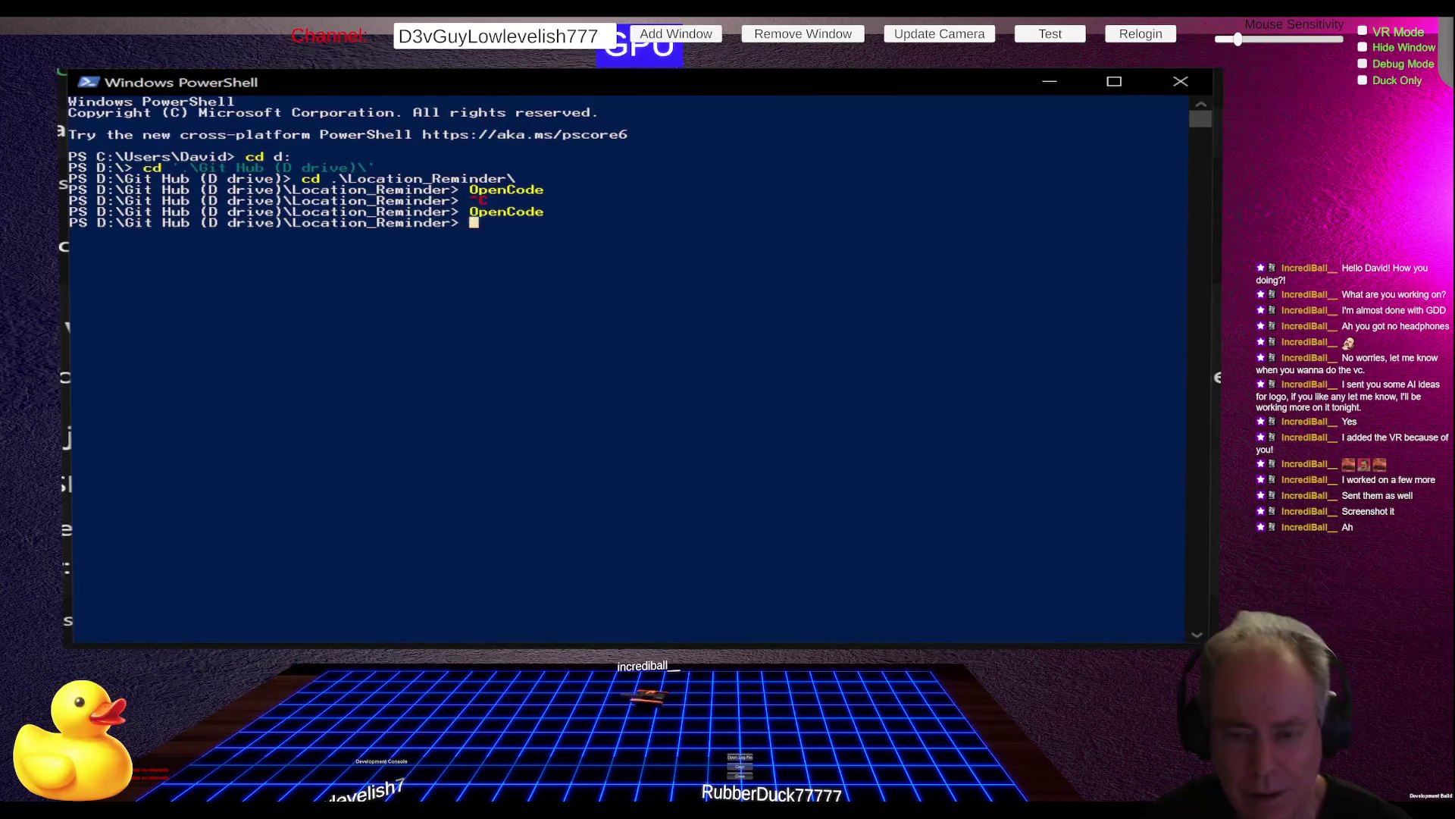
{"action": "type", "text": "OpenCode"}
{"action": "key", "text": "Return"}
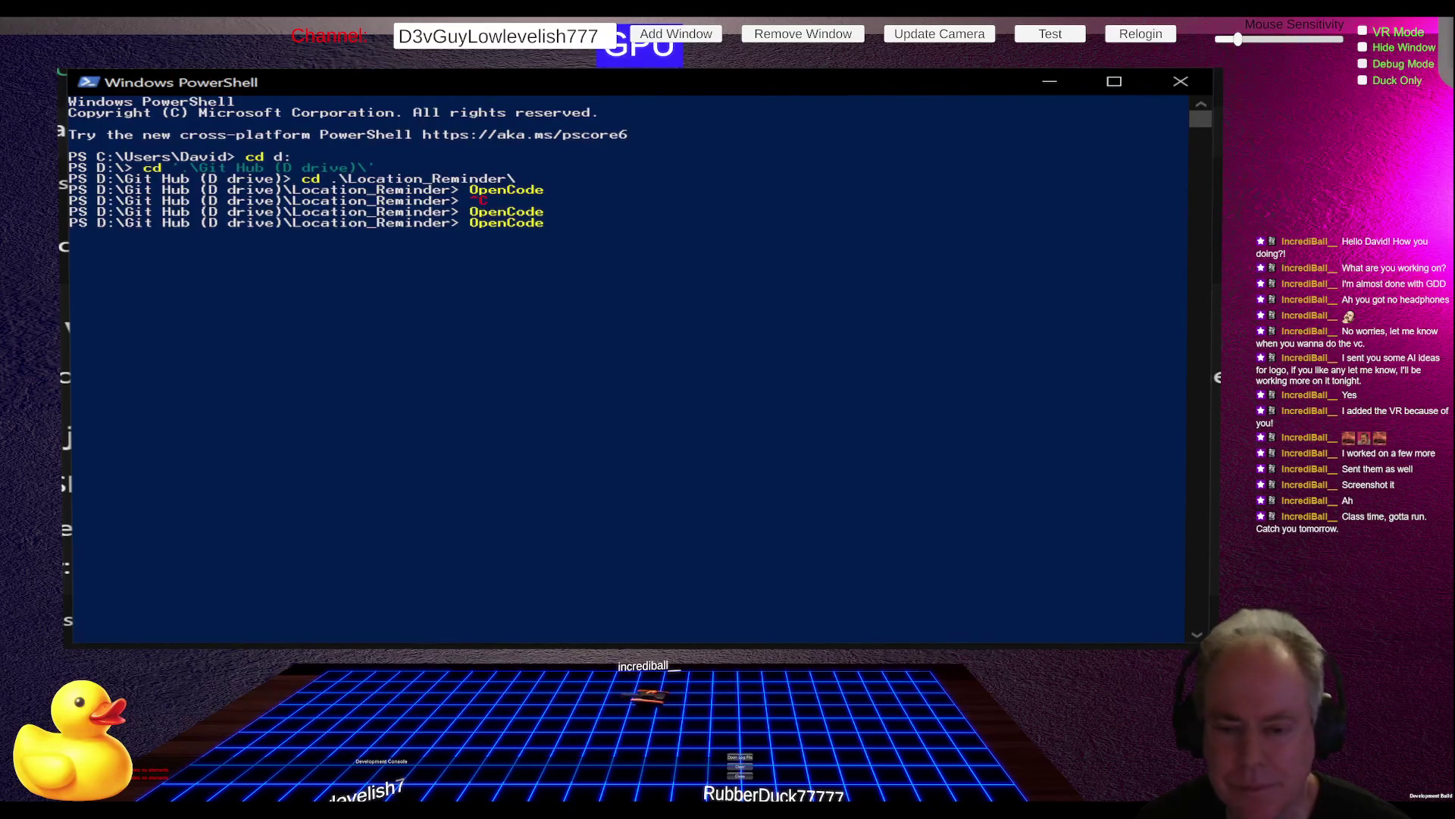
{"action": "key", "text": "alt+Tab"}
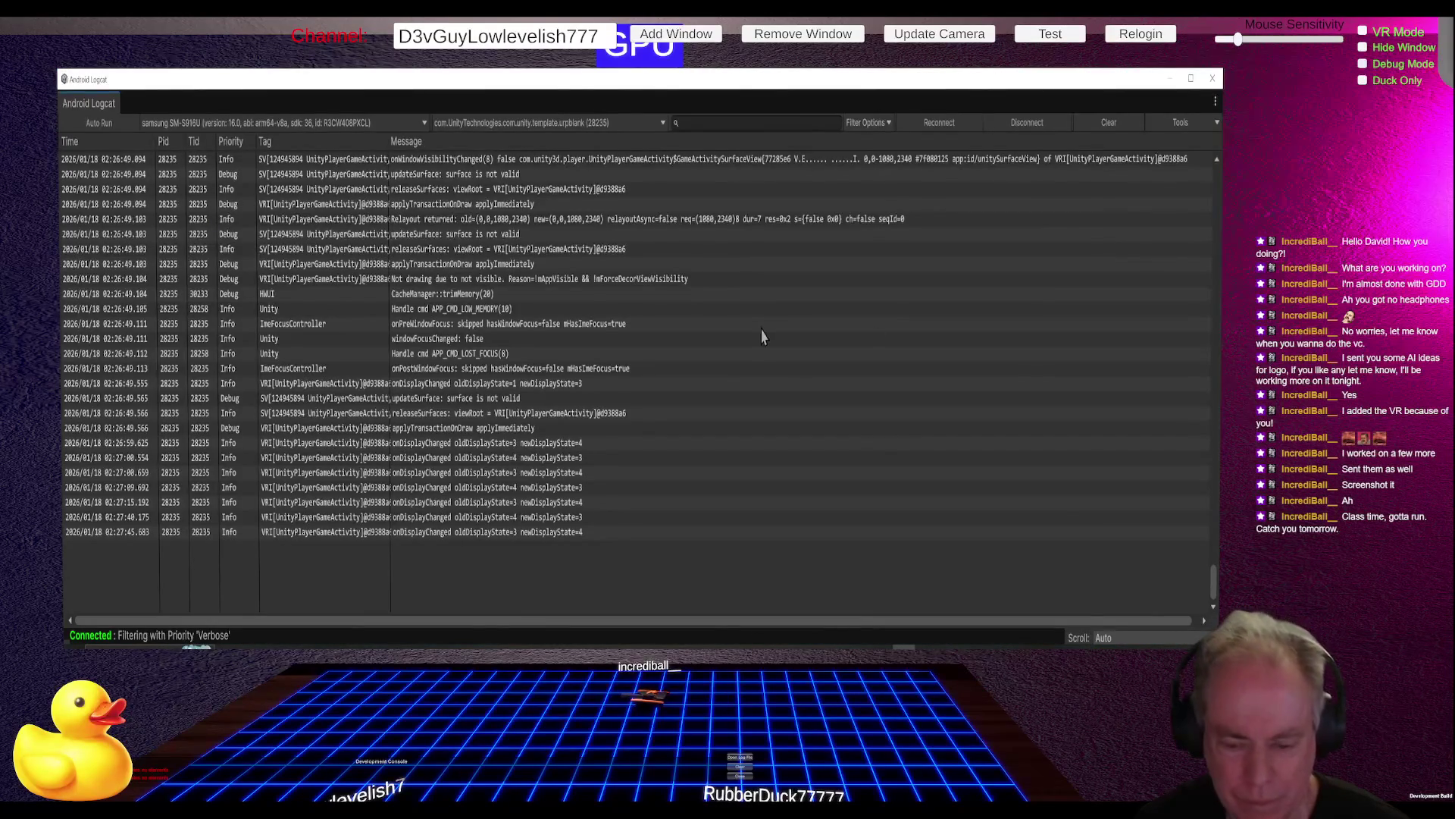
Step: Copy the red map-download error entry from the Android Logcat device log
{"action": "scroll", "coordinate": [766, 335], "scroll_direction": "up", "scroll_amount": 6}
{"action": "scroll", "coordinate": [765, 335], "scroll_direction": "up", "scroll_amount": 10}
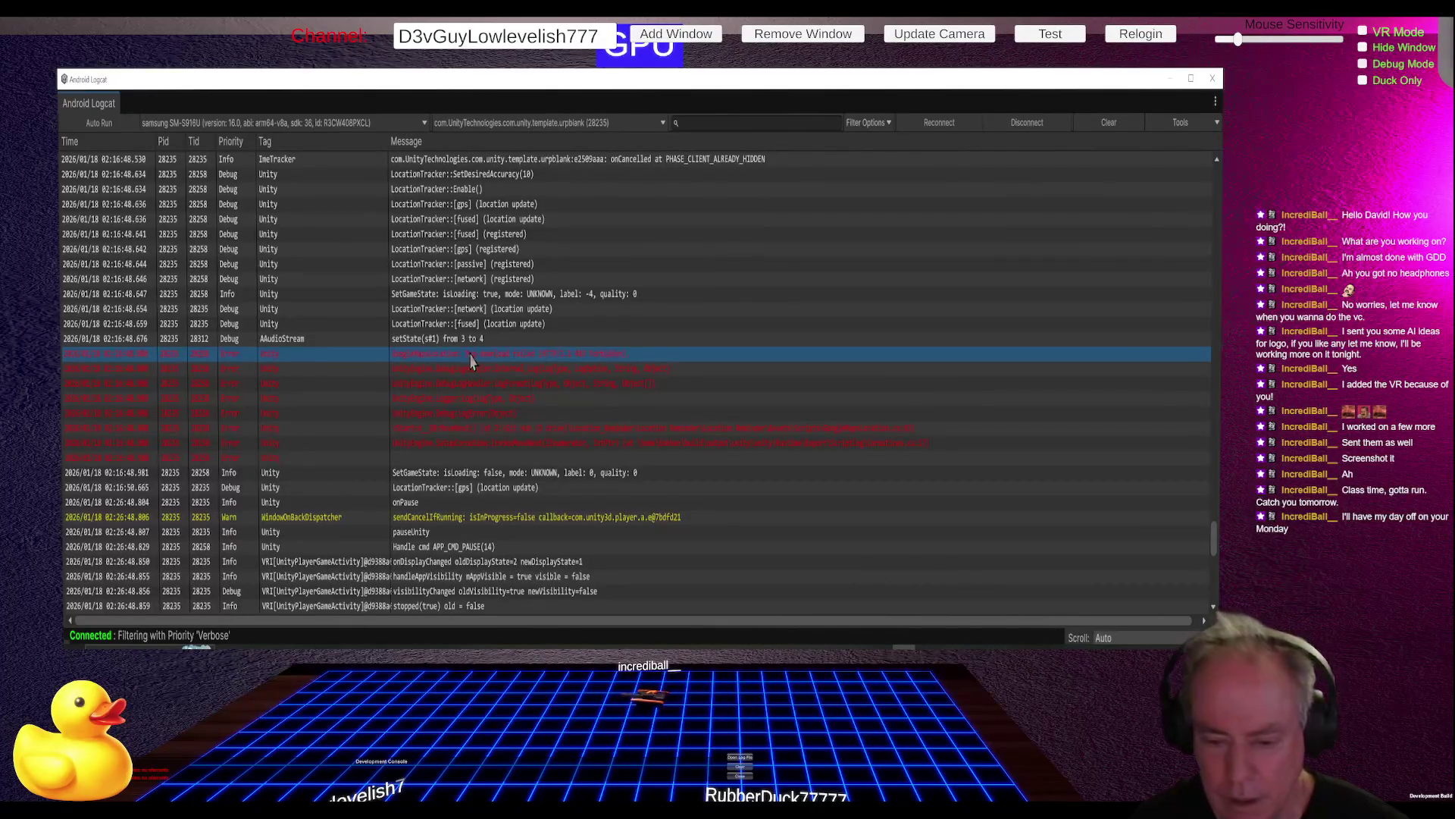
{"action": "right_click", "coordinate": [611, 356]}
{"action": "left_click", "coordinate": [633, 368]}
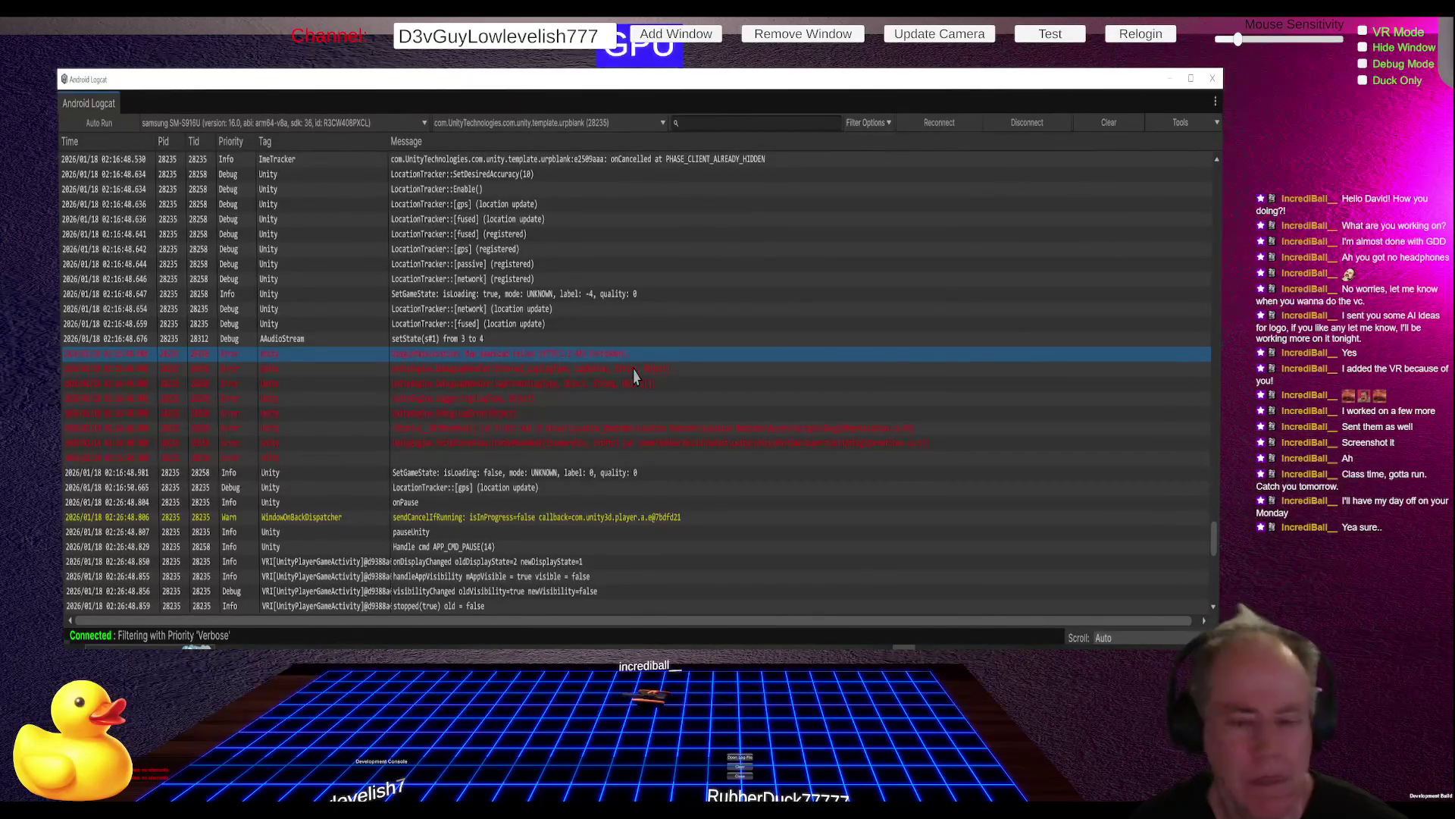
{"action": "key", "text": "alt+Tab"}
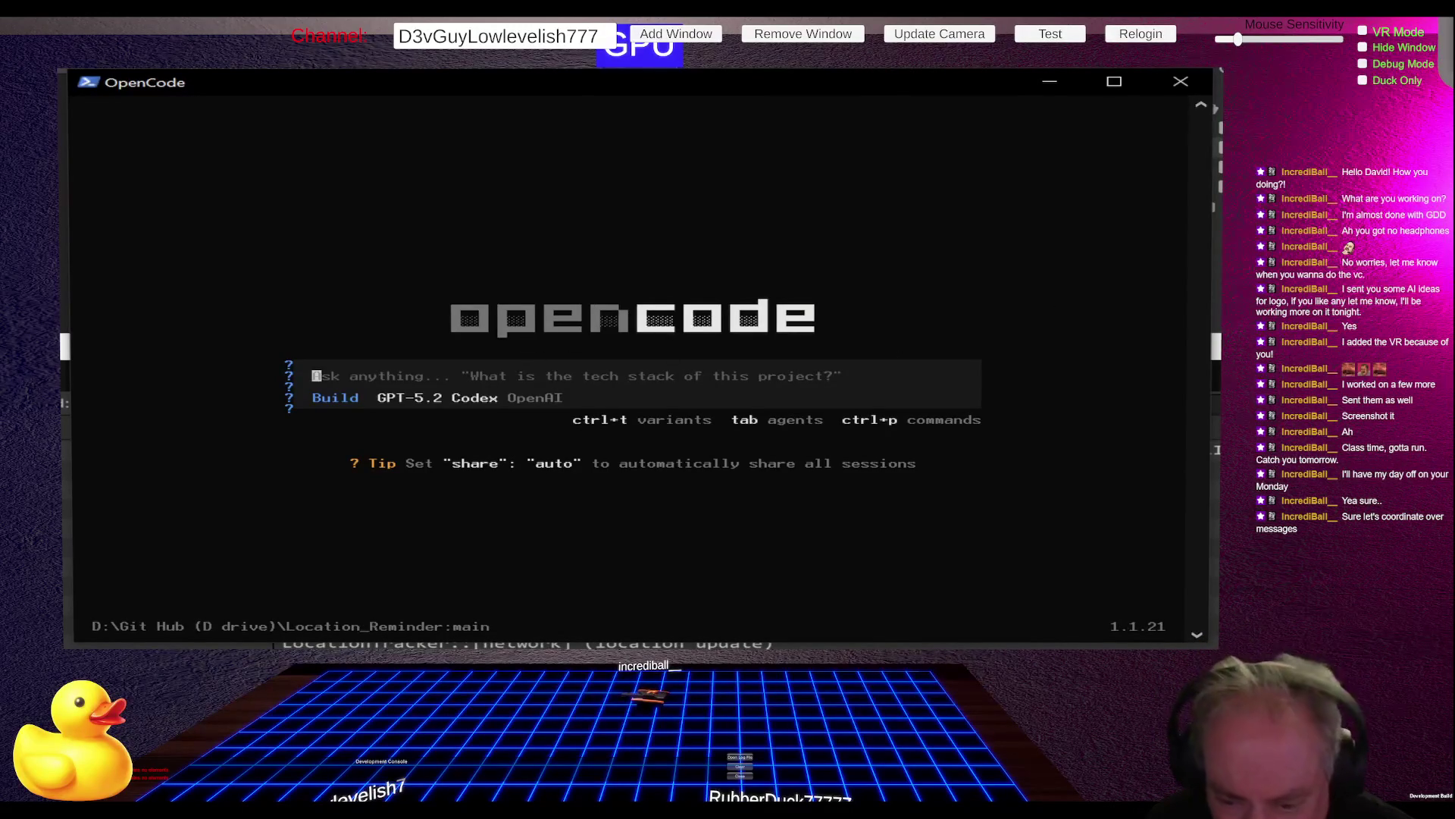
Step: Send OpenCode the error 'GoogleMapsLocation: Map download faild(HTTP/1.1 403 forbiddin).'
{"action": "type", "text": "GoogleMapsLocation: Map download faild(HTTP"}
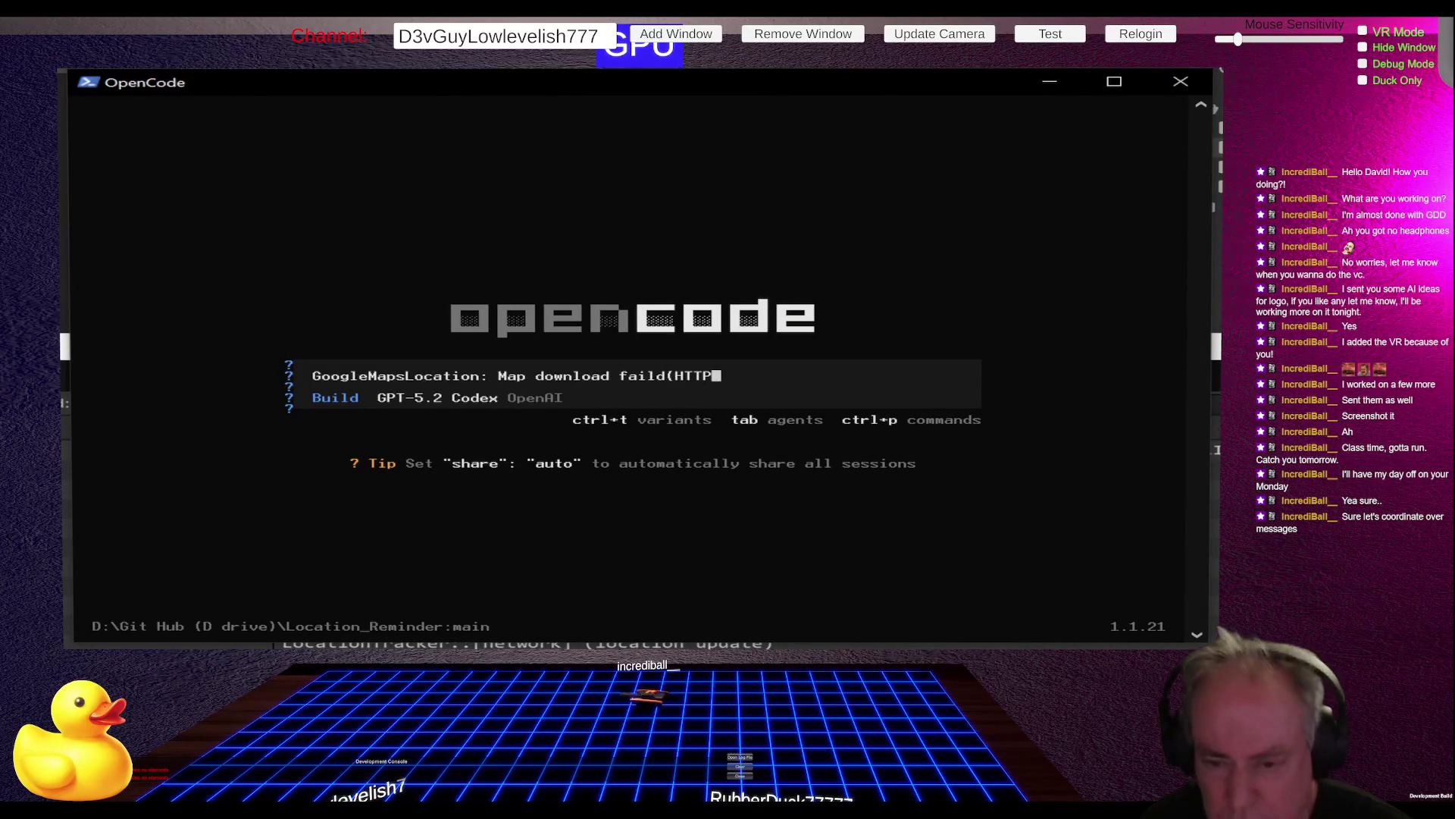
{"action": "type", "text": "/1.1 "}
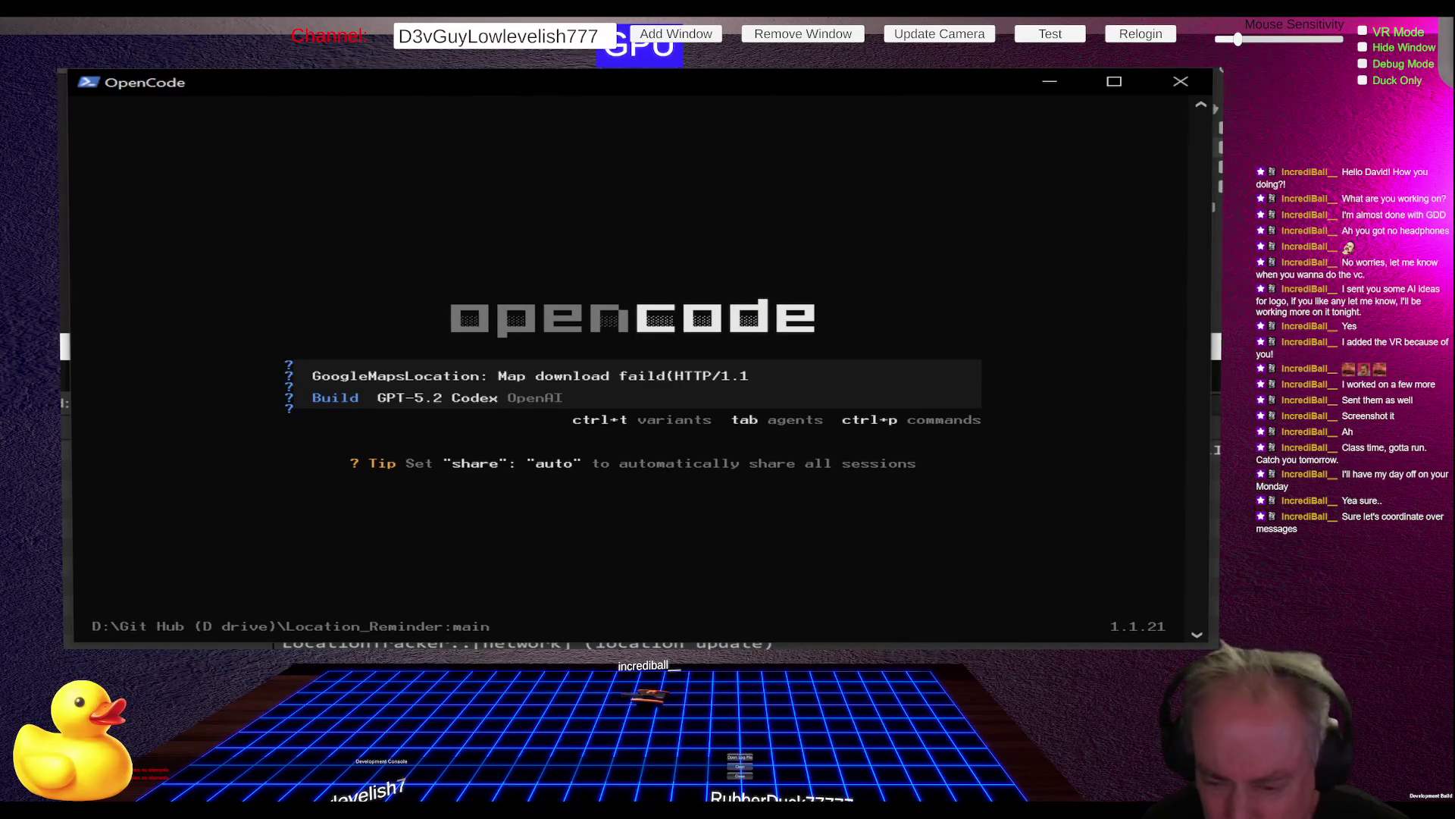
{"action": "type", "text": "403 "}
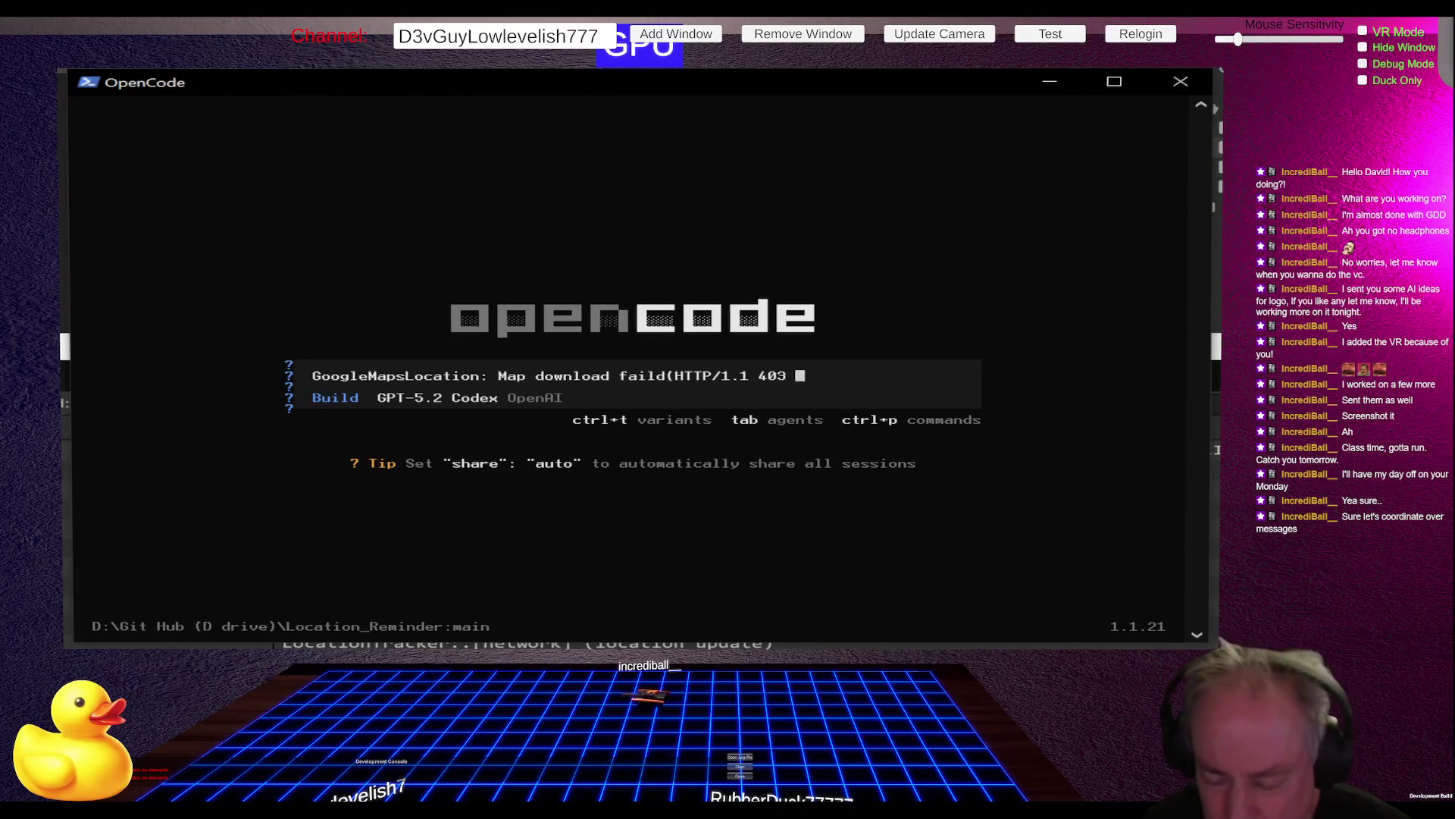
{"action": "type", "text": "forbiddin)."}
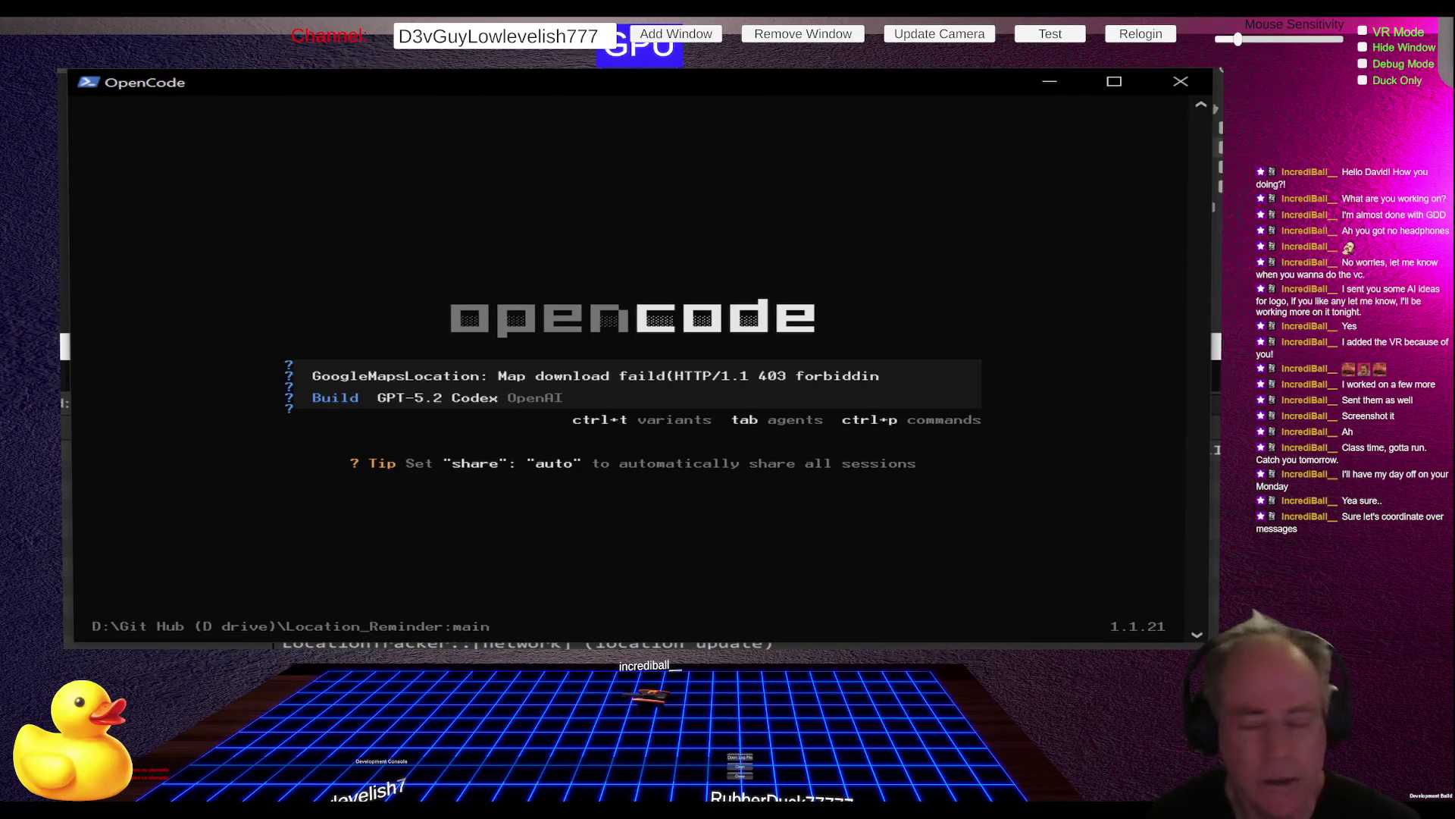
{"action": "key", "text": "Return"}
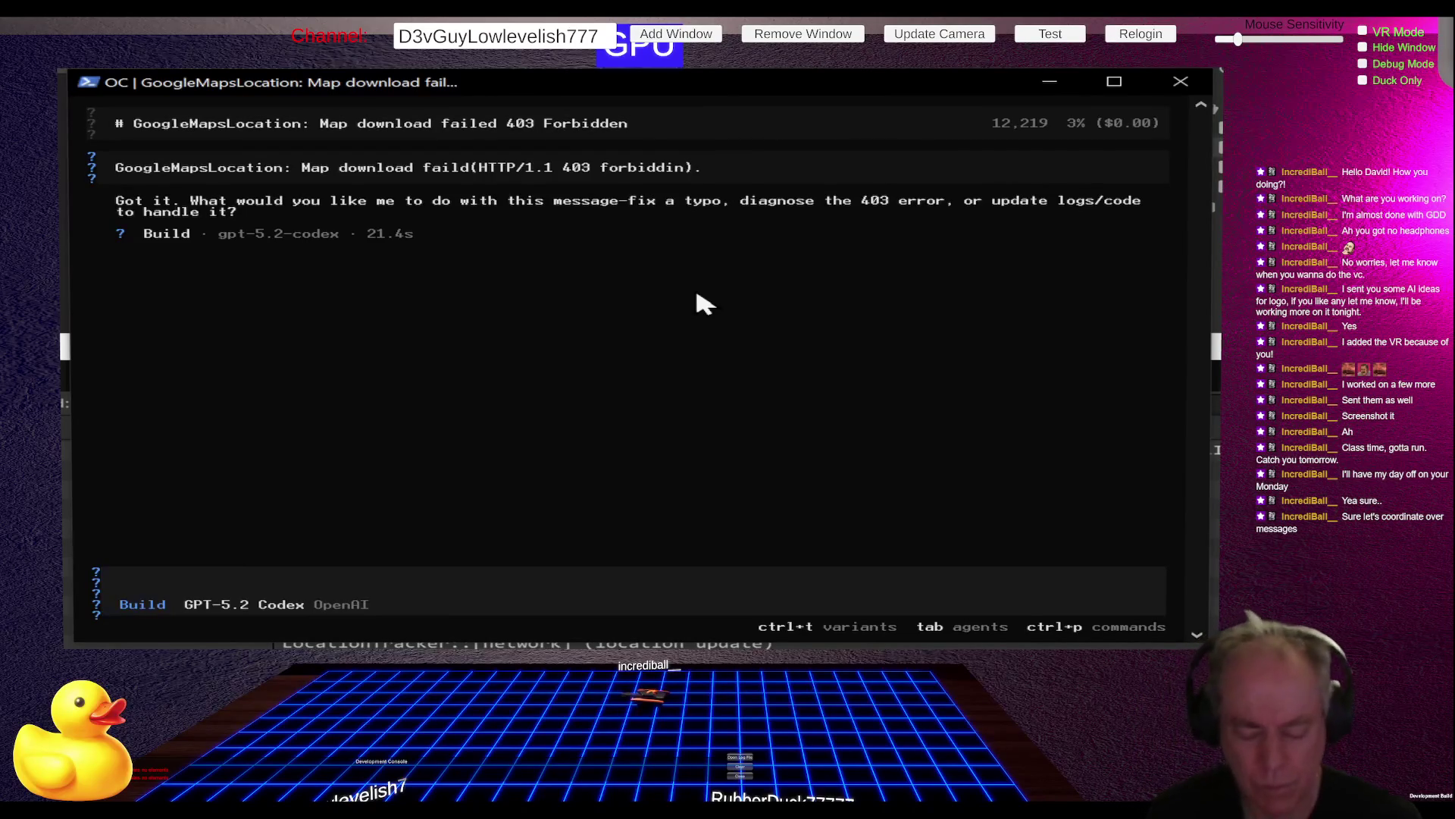
Step: Reply 'diagnose' so OpenCode investigates the 403 error, then start a ChatGPT question
{"action": "type", "text": "diagnose"}
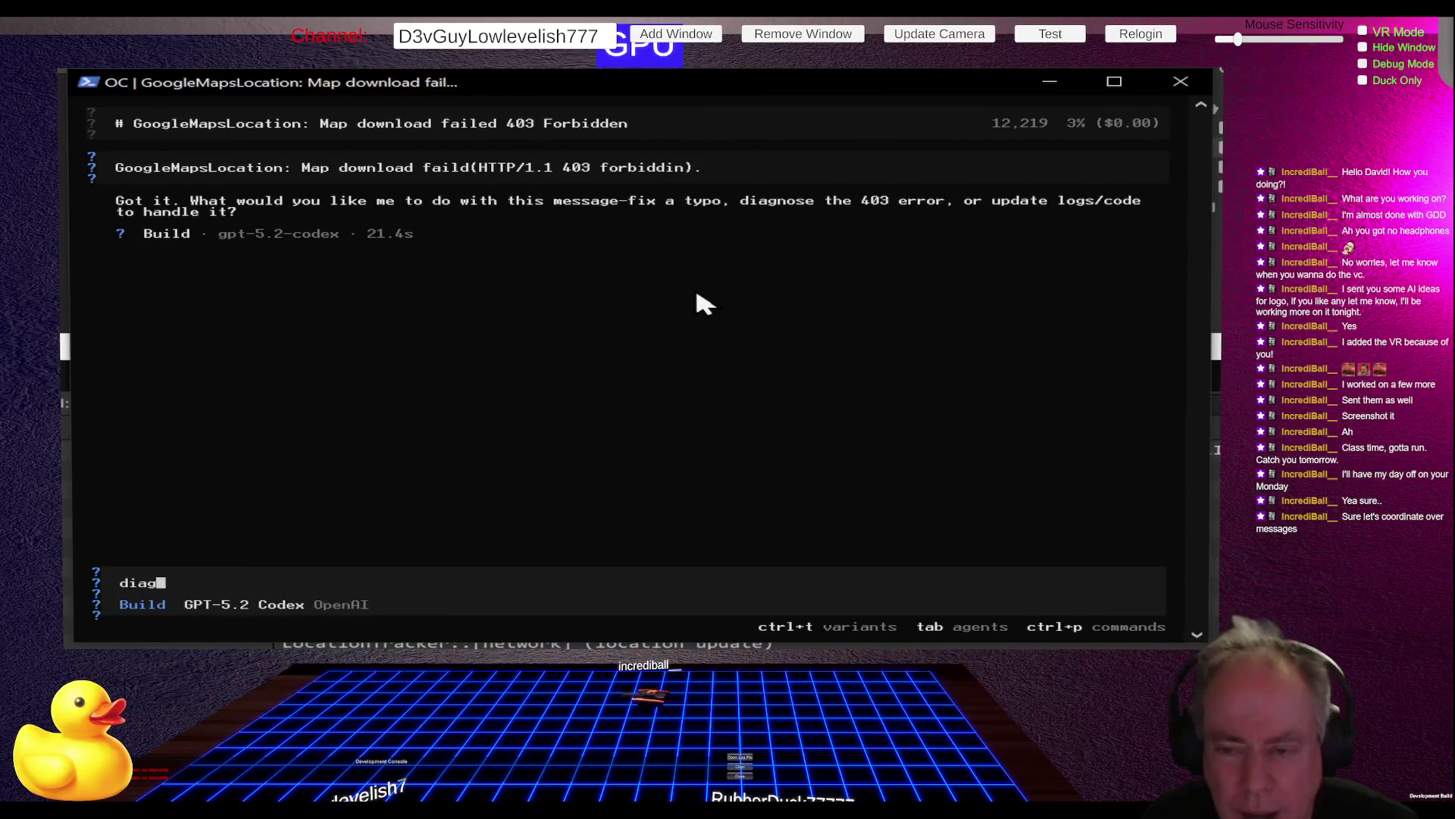
{"action": "key", "text": "Return"}
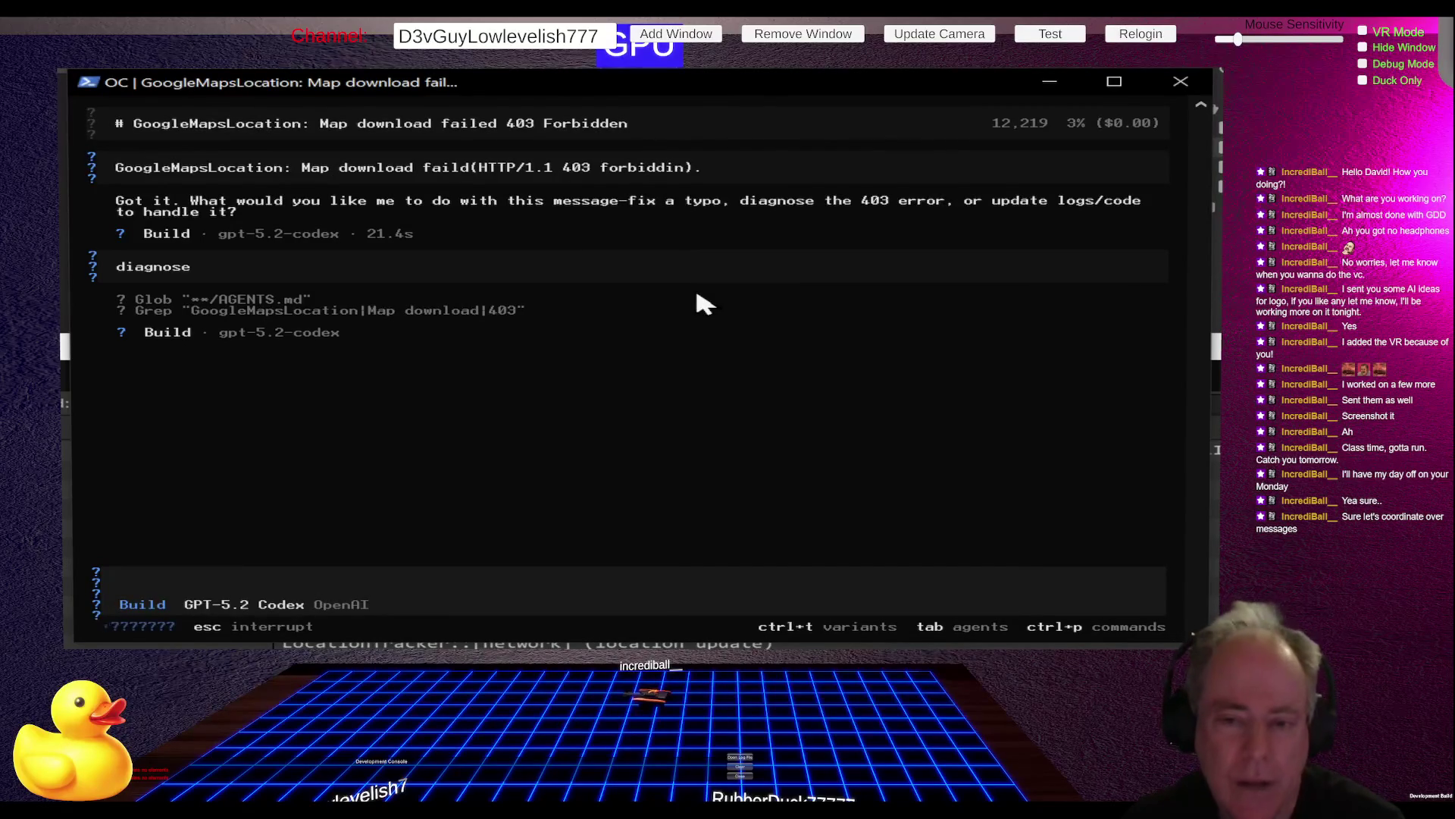
{"action": "key", "text": "alt+Tab"}
{"action": "type", "text": "o"}
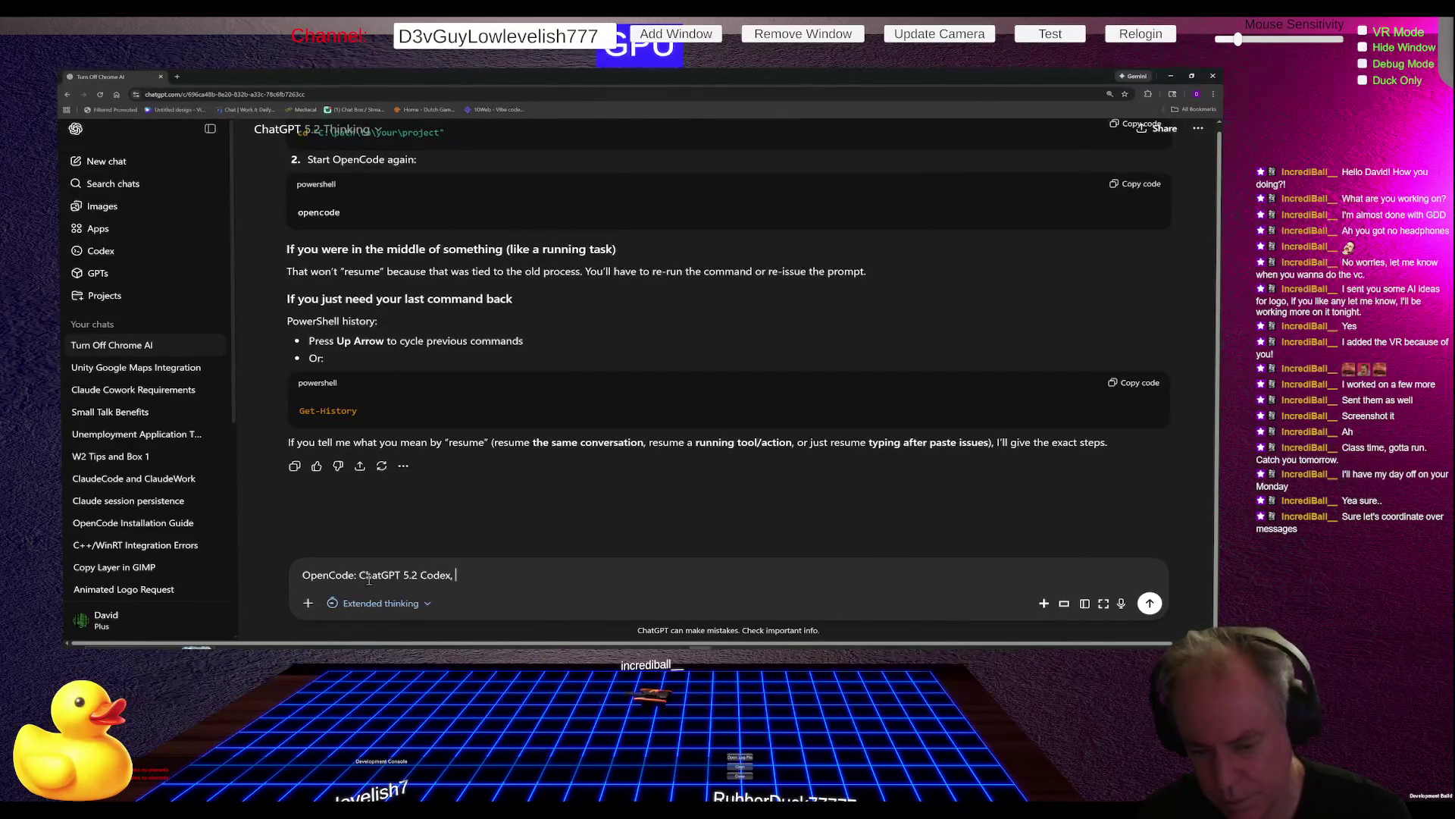
{"action": "type", "text": "is a G"}
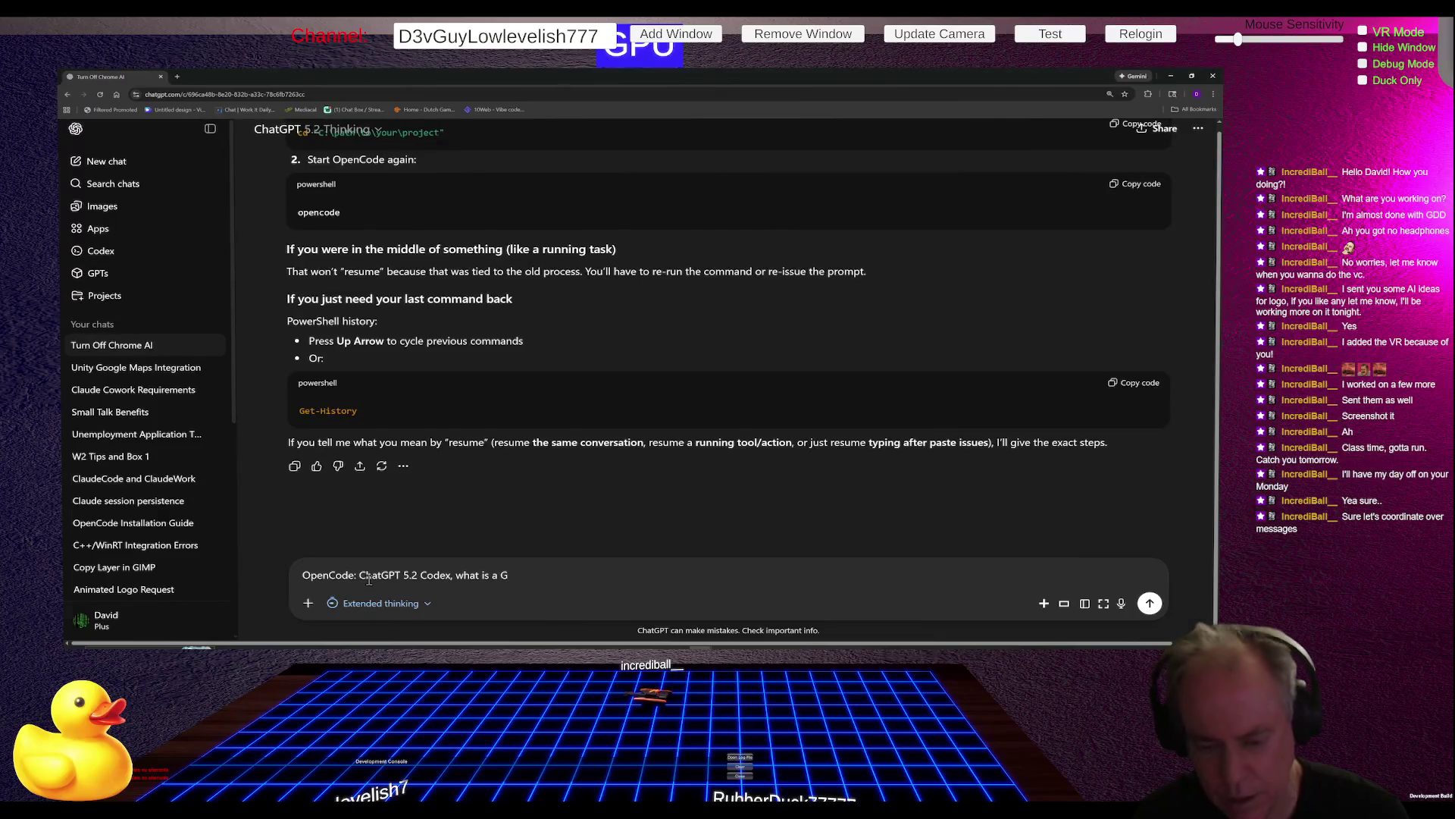
Step: Ask ChatGPT what a Glob is, then return to OpenCode's finished 403 diagnosis
{"action": "key", "text": "alt+Tab"}
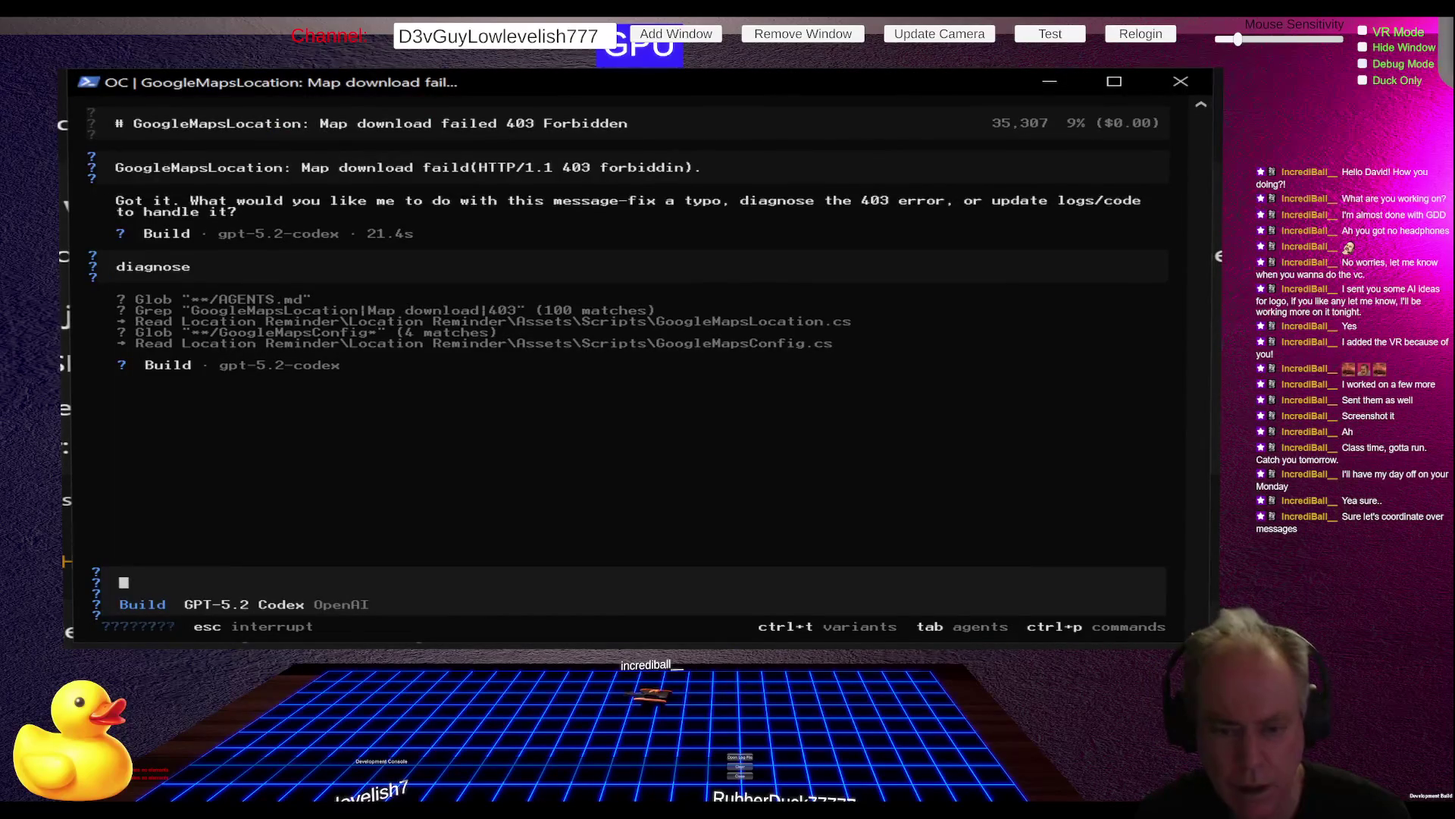
{"action": "key", "text": "alt+Tab"}
{"action": "type", "text": "ob"}
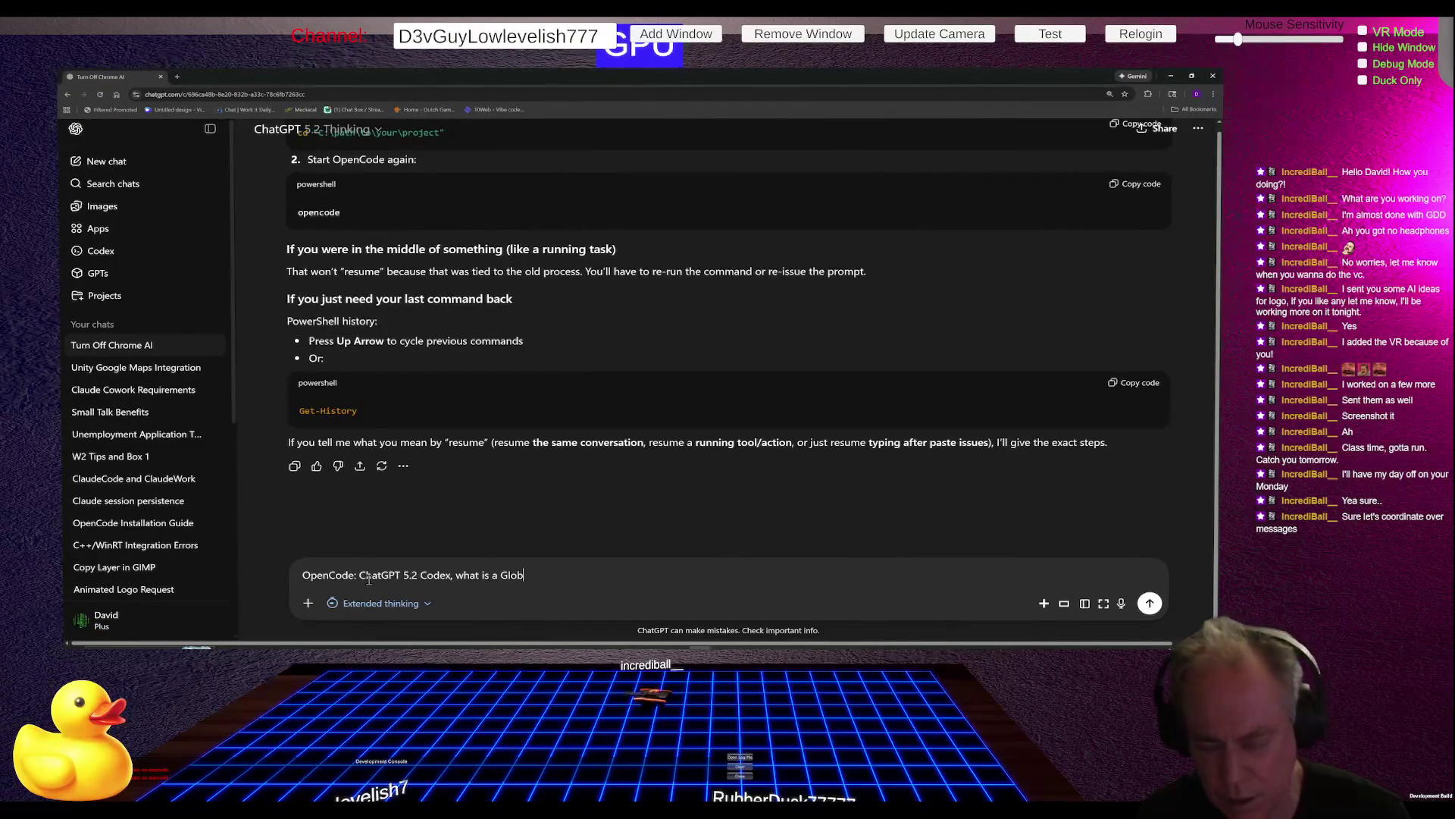
{"action": "key", "text": "Return"}
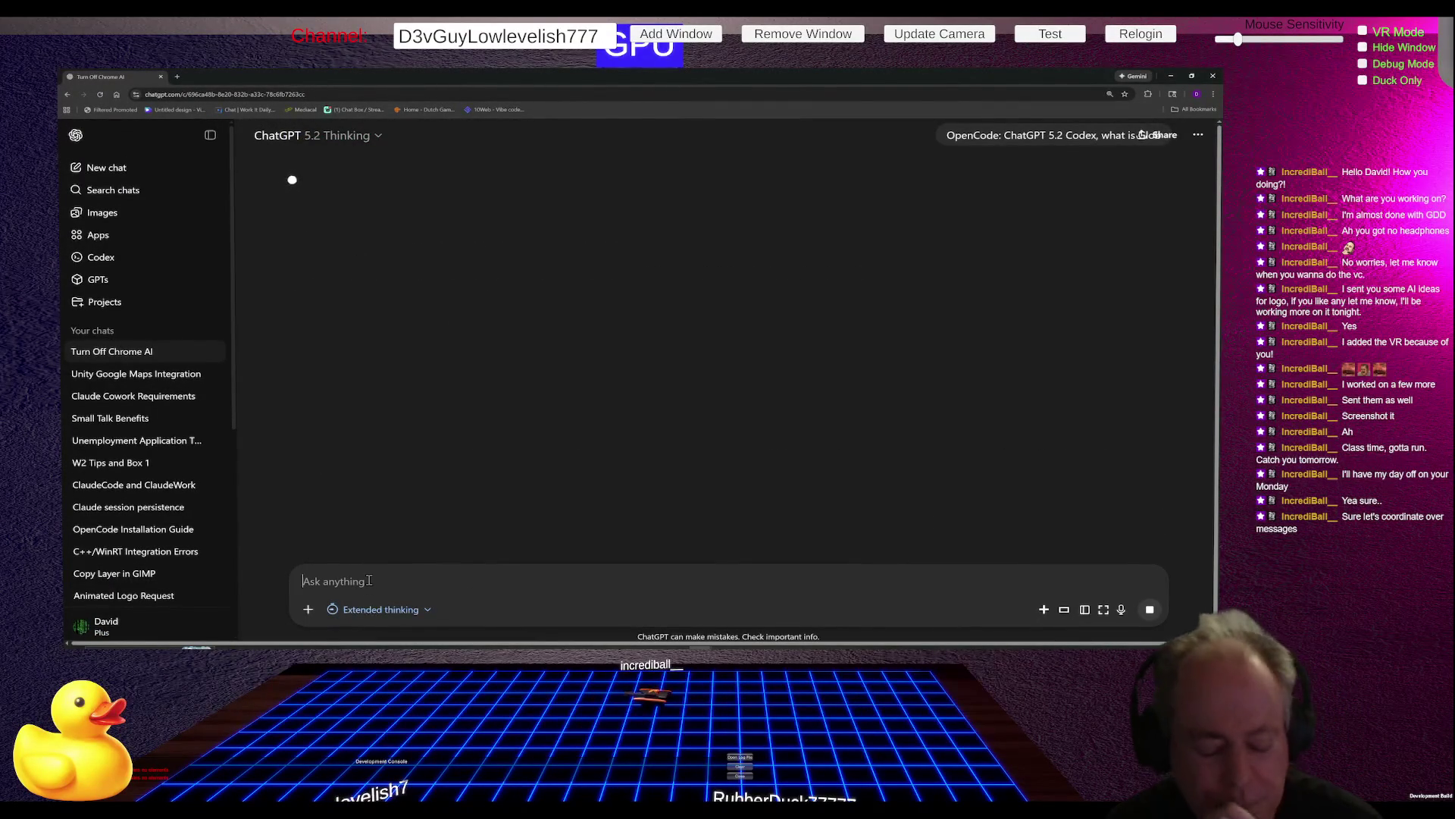
{"action": "key", "text": "alt+Tab"}
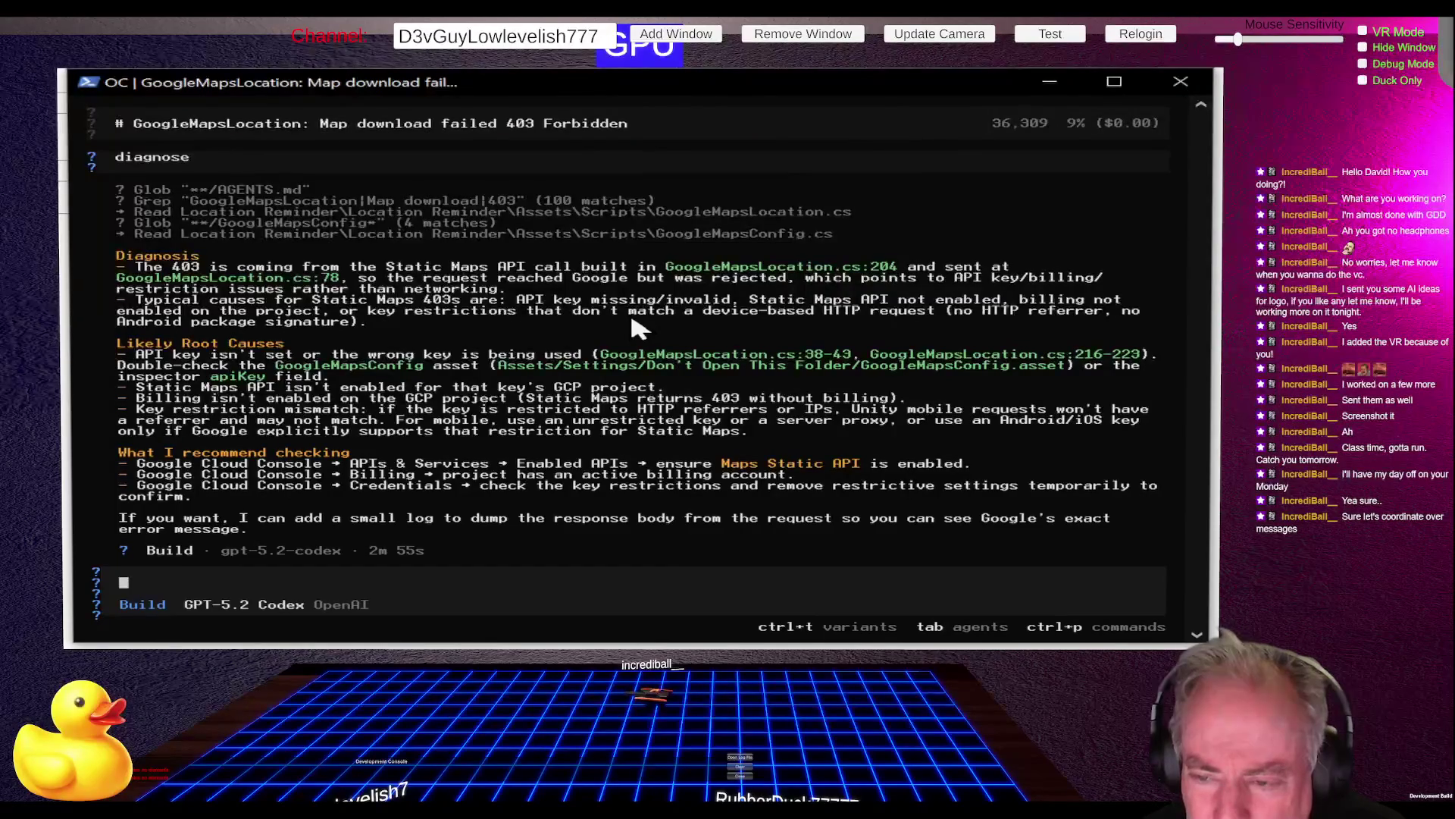
Step: Ask OpenCode 'I forgot to enable maps, how do I do that'
{"action": "type", "text": "I"}
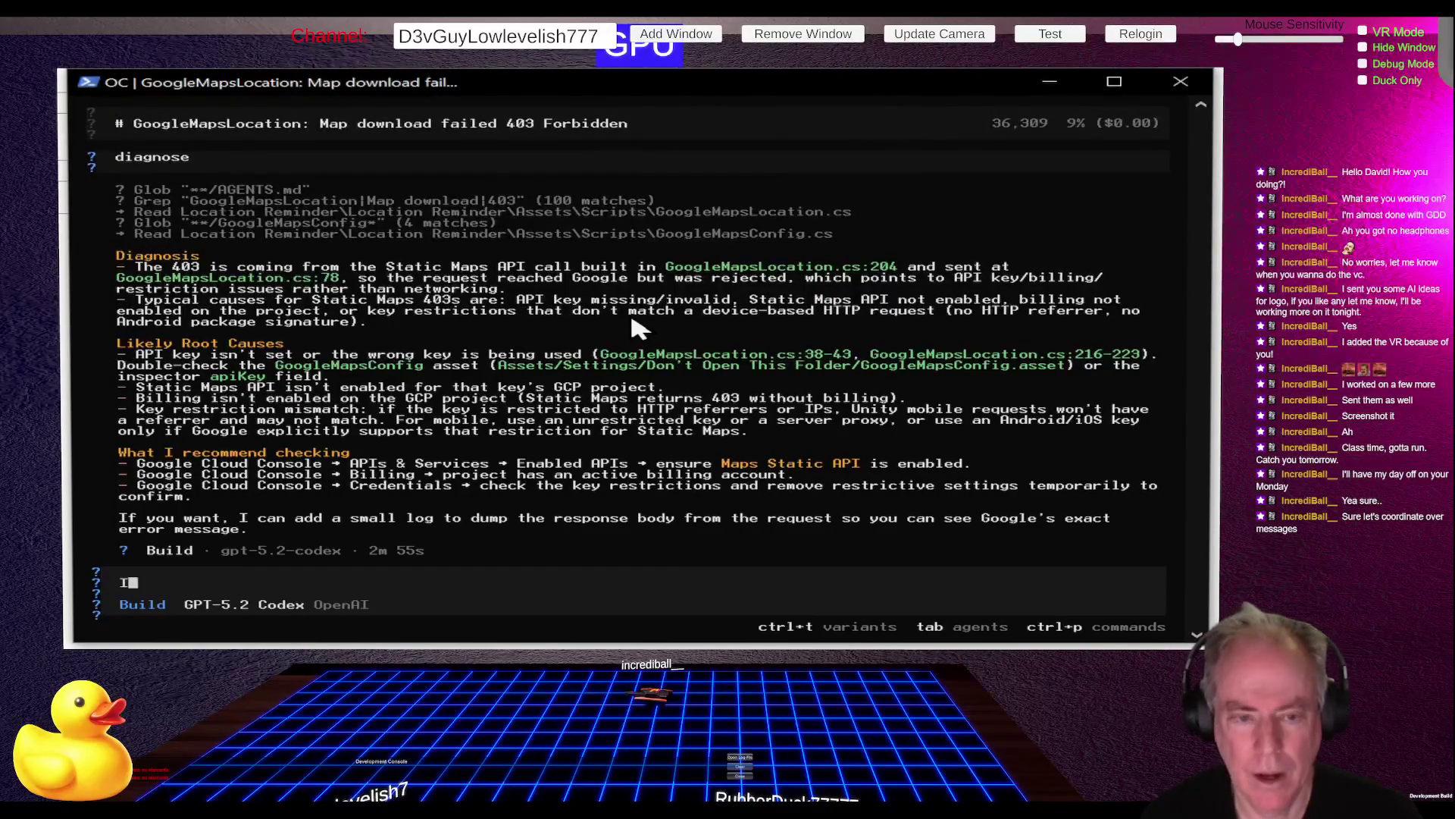
{"action": "type", "text": " forgo"}
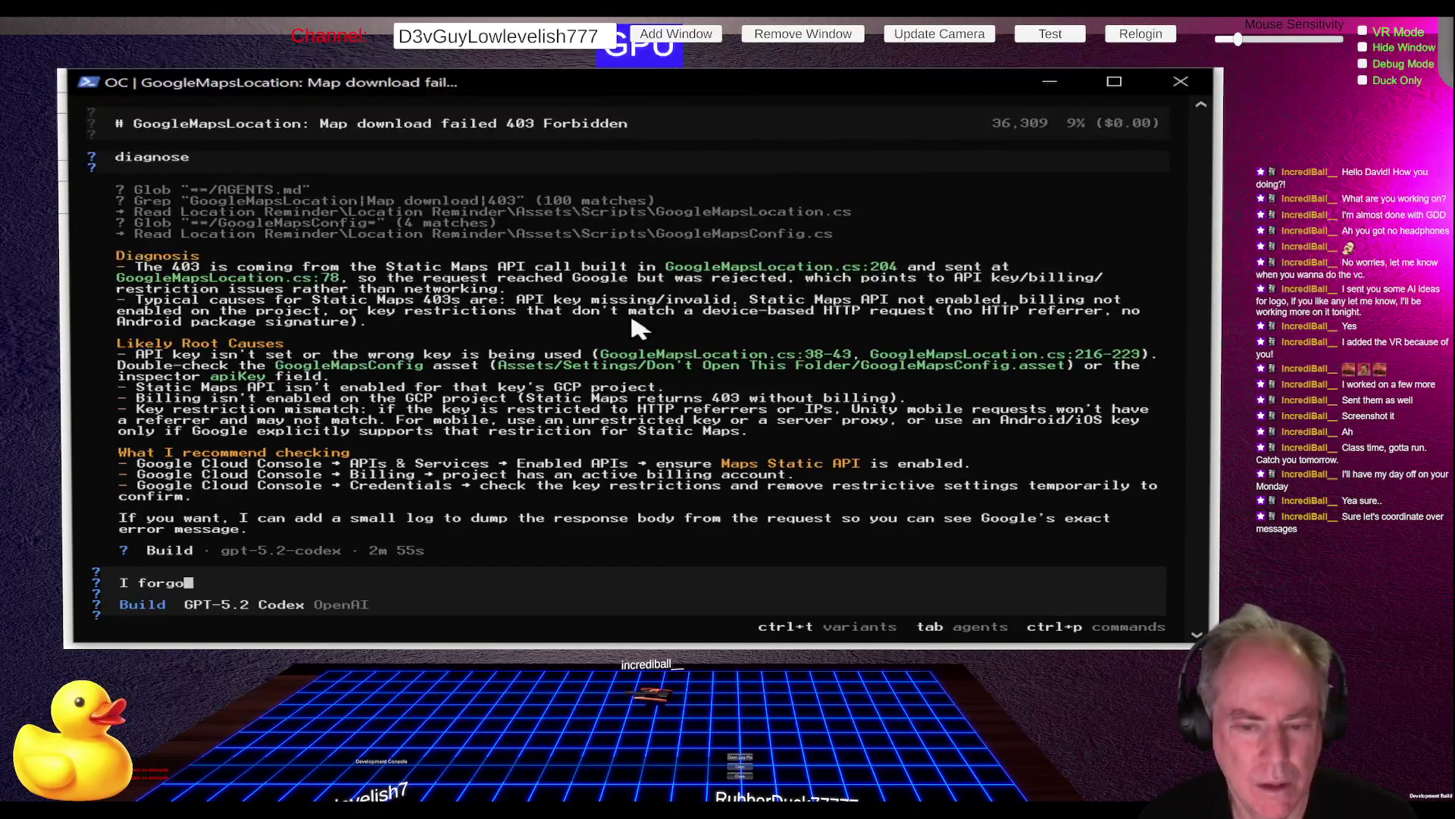
{"action": "type", "text": "t to enab"}
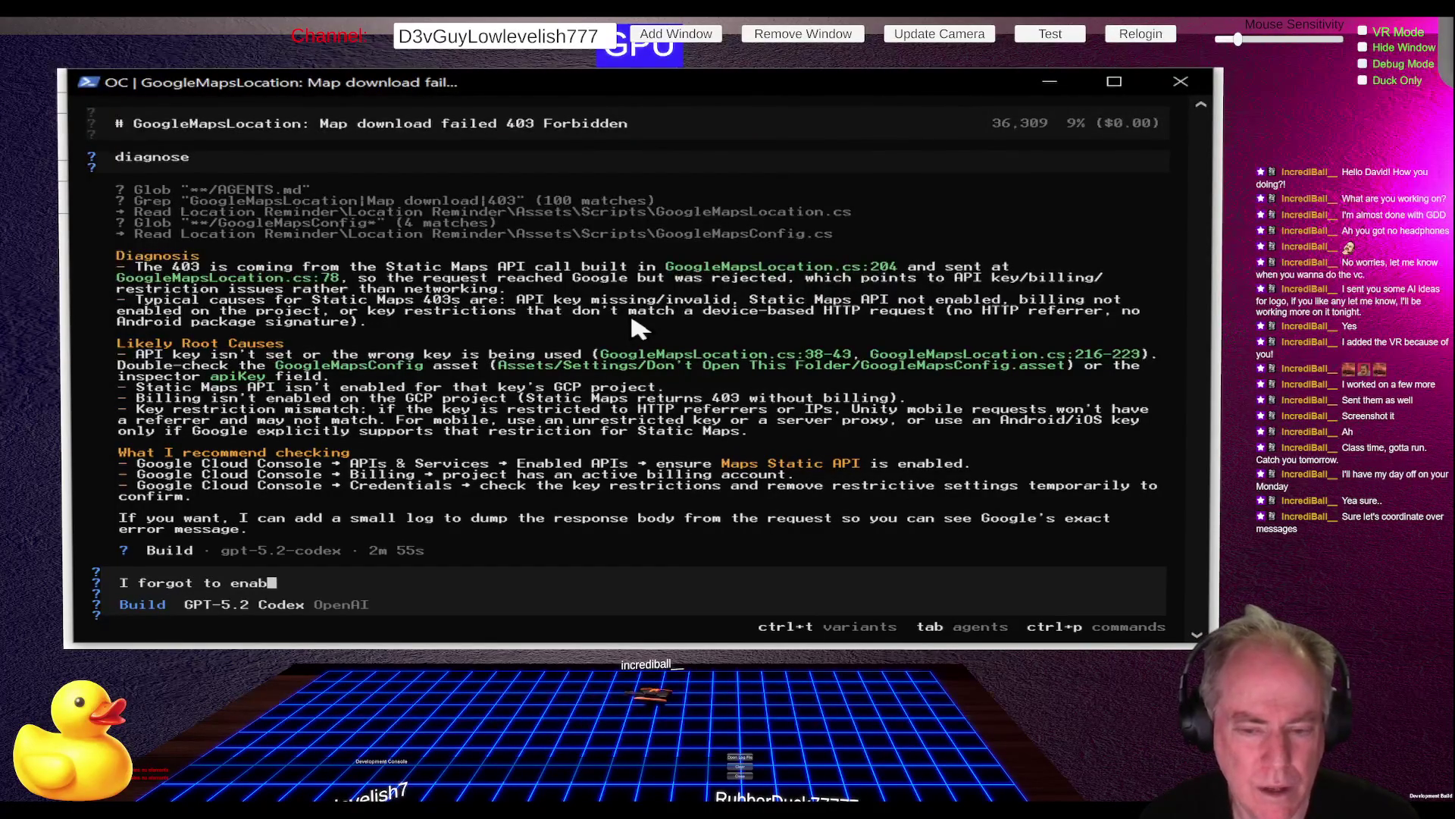
{"action": "type", "text": "le maps"}
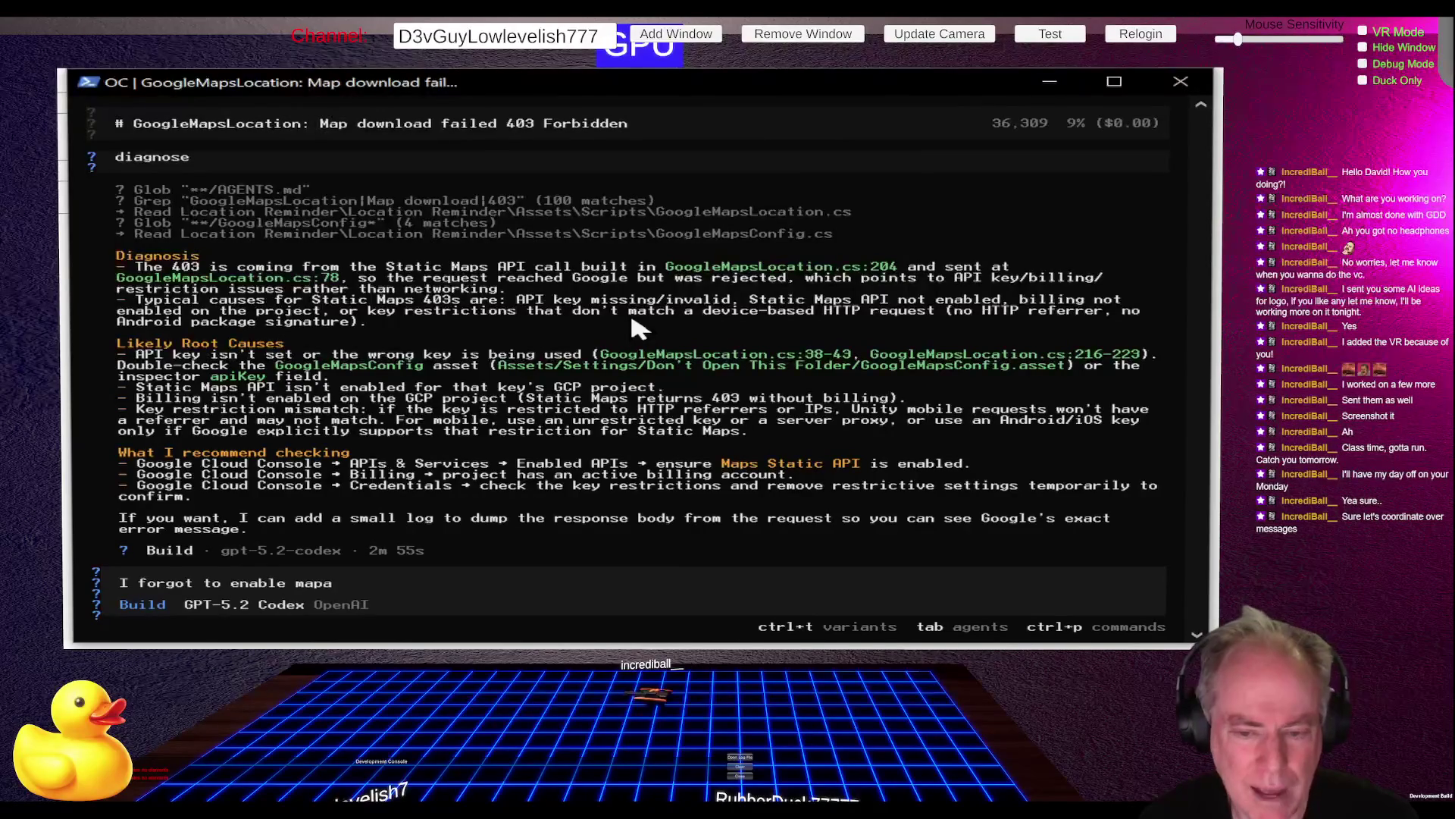
{"action": "type", "text": ", how do I do that"}
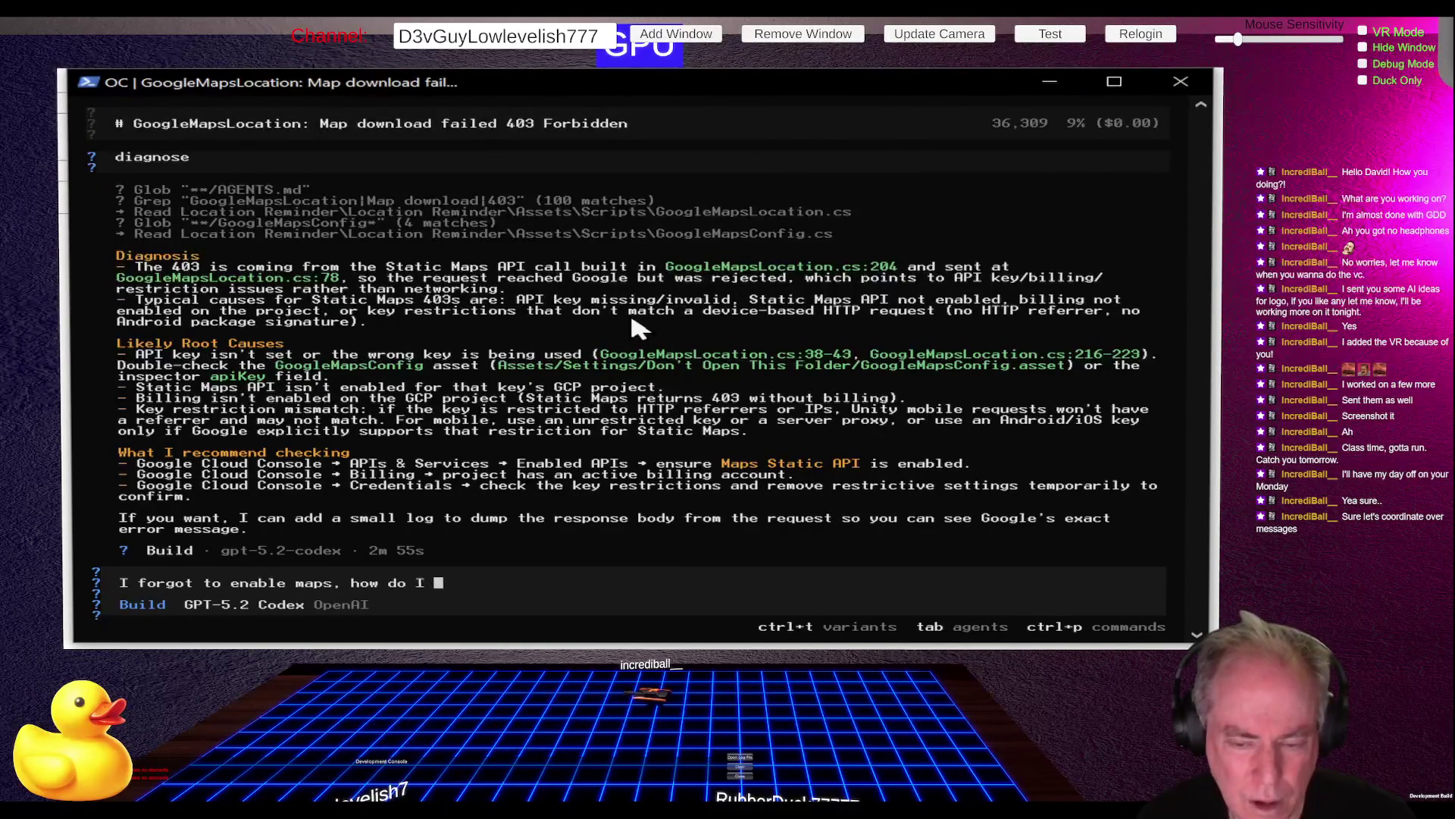
{"action": "key", "text": "Return"}
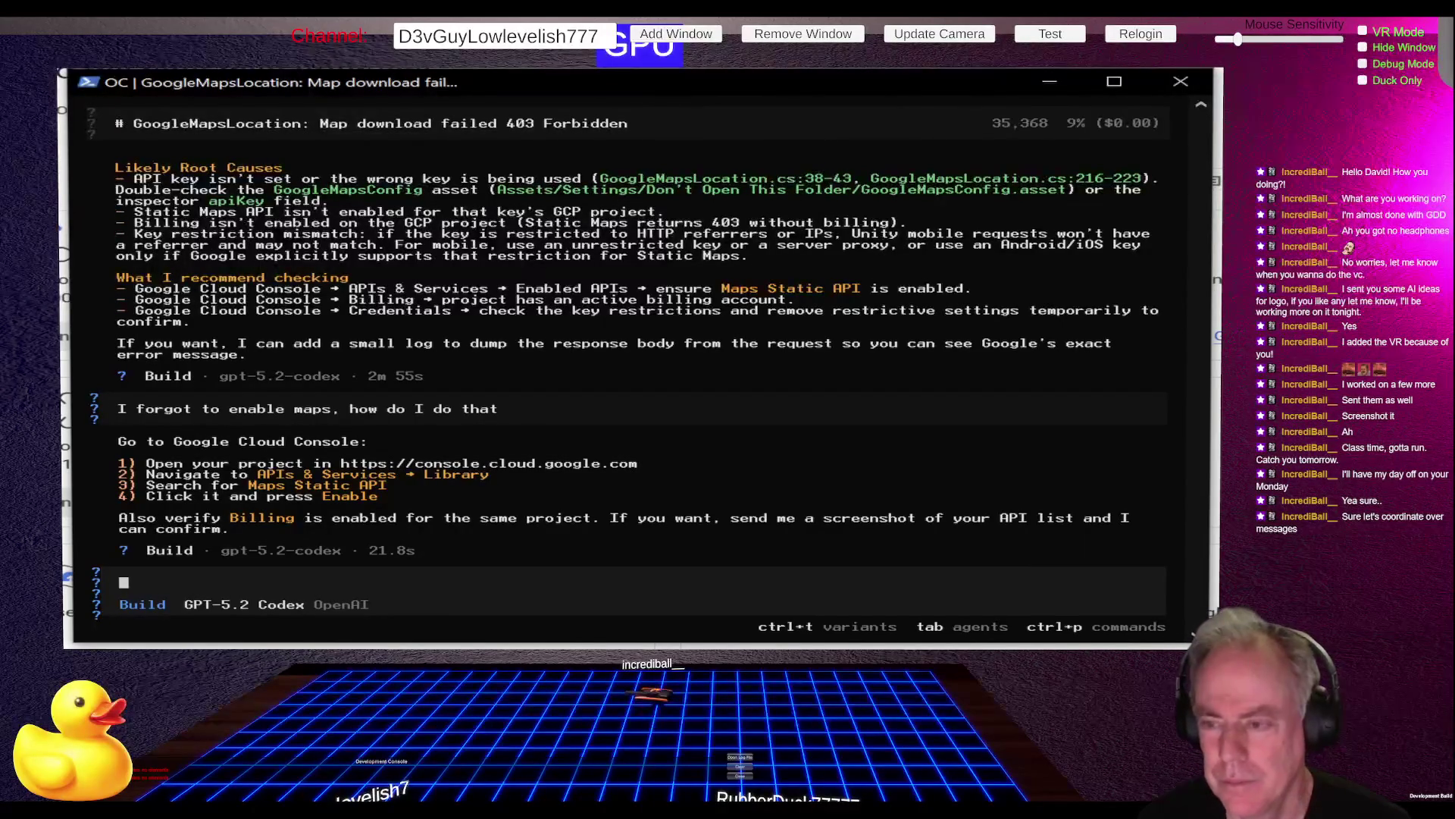
Step: Bring up the open-windows list once OpenCode shows the Maps Static API enable steps
{"action": "key", "text": "alt+Tab"}
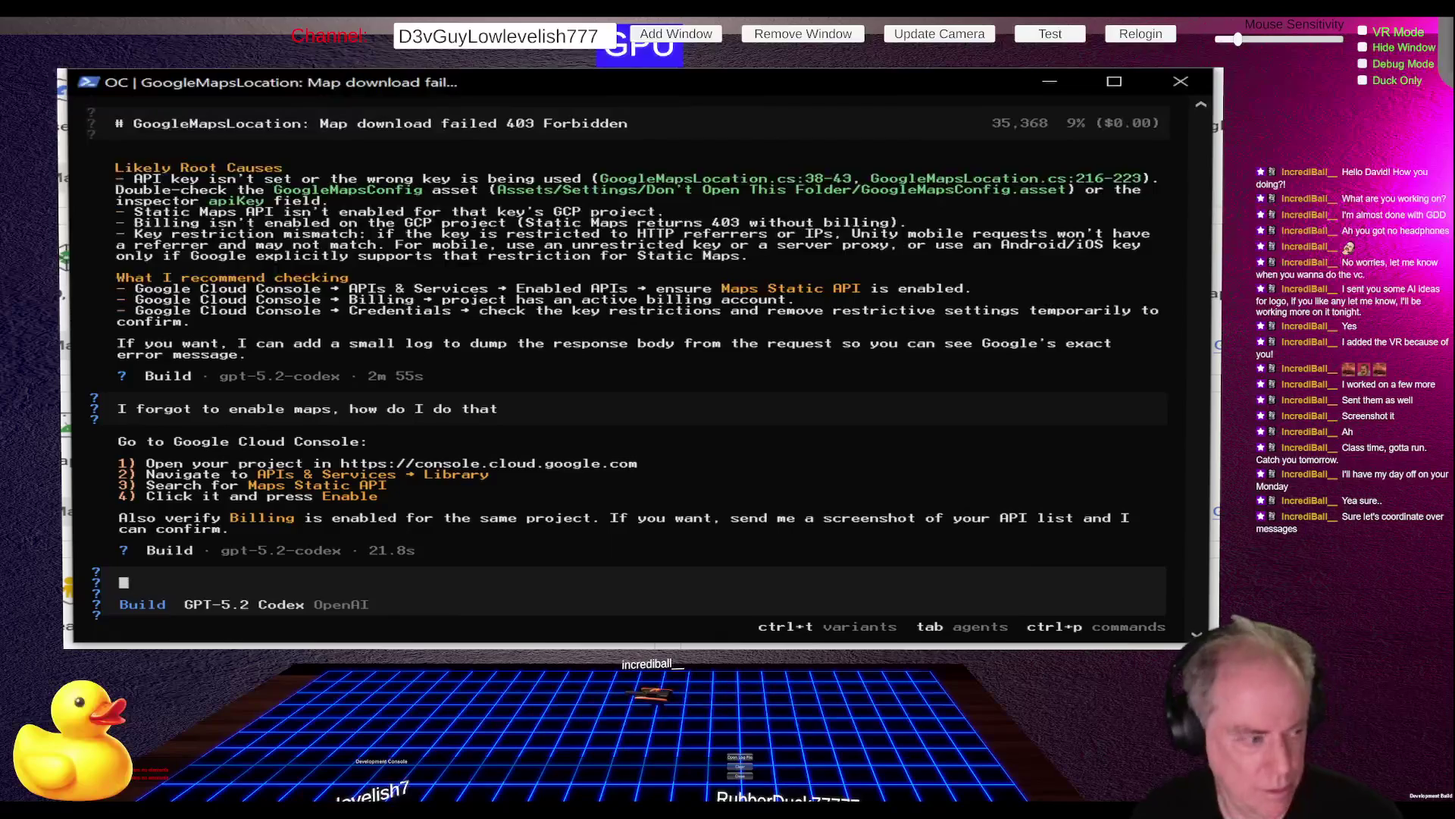
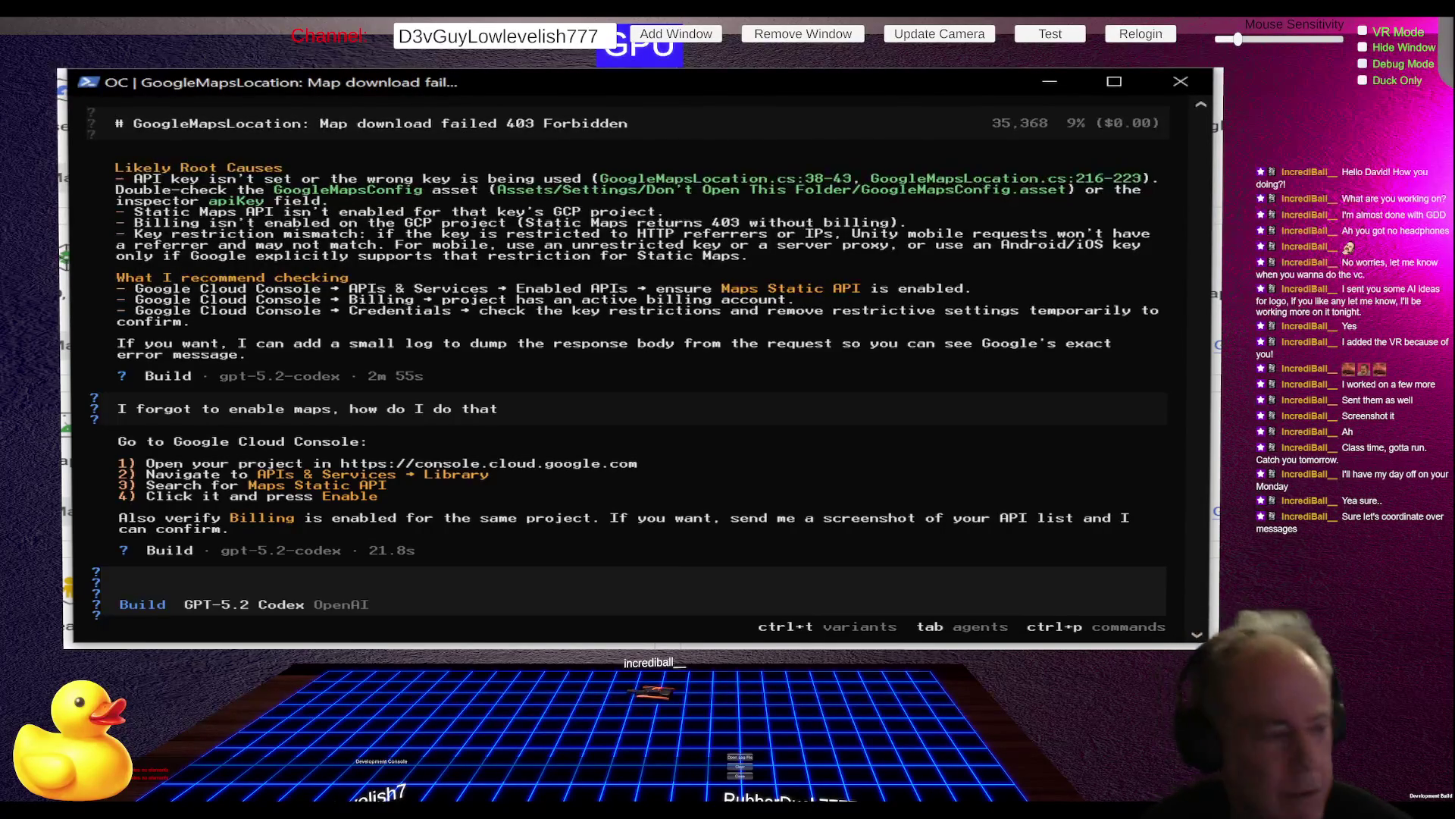
Step: Switch from the OpenCode terminal to the browser showing the Twitch stream
{"action": "key", "text": "alt+Tab"}
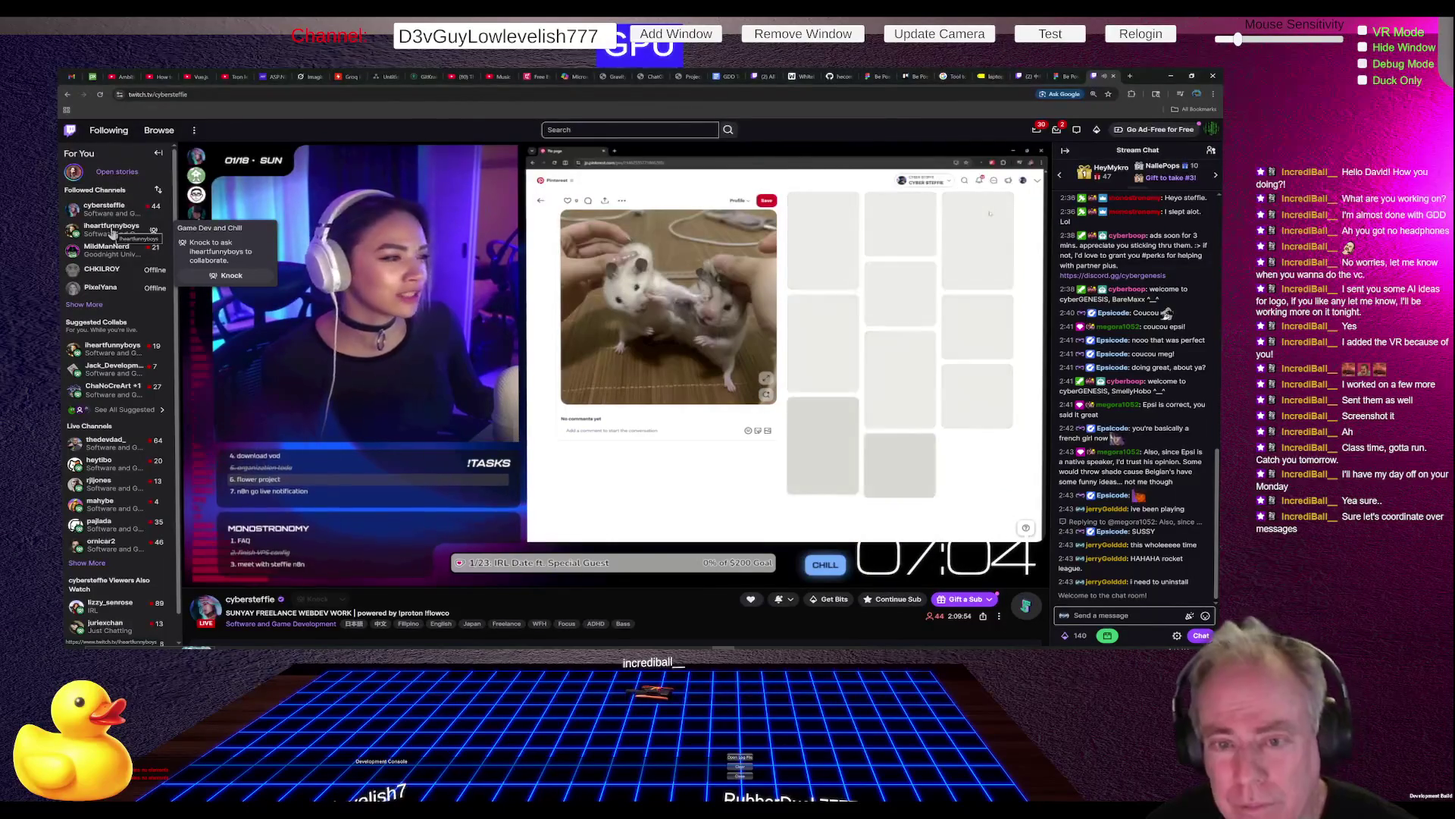
Step: Open the iheartfunnyboys channel's live Godot stream from Followed Channels
{"action": "left_click", "coordinate": [112, 229]}
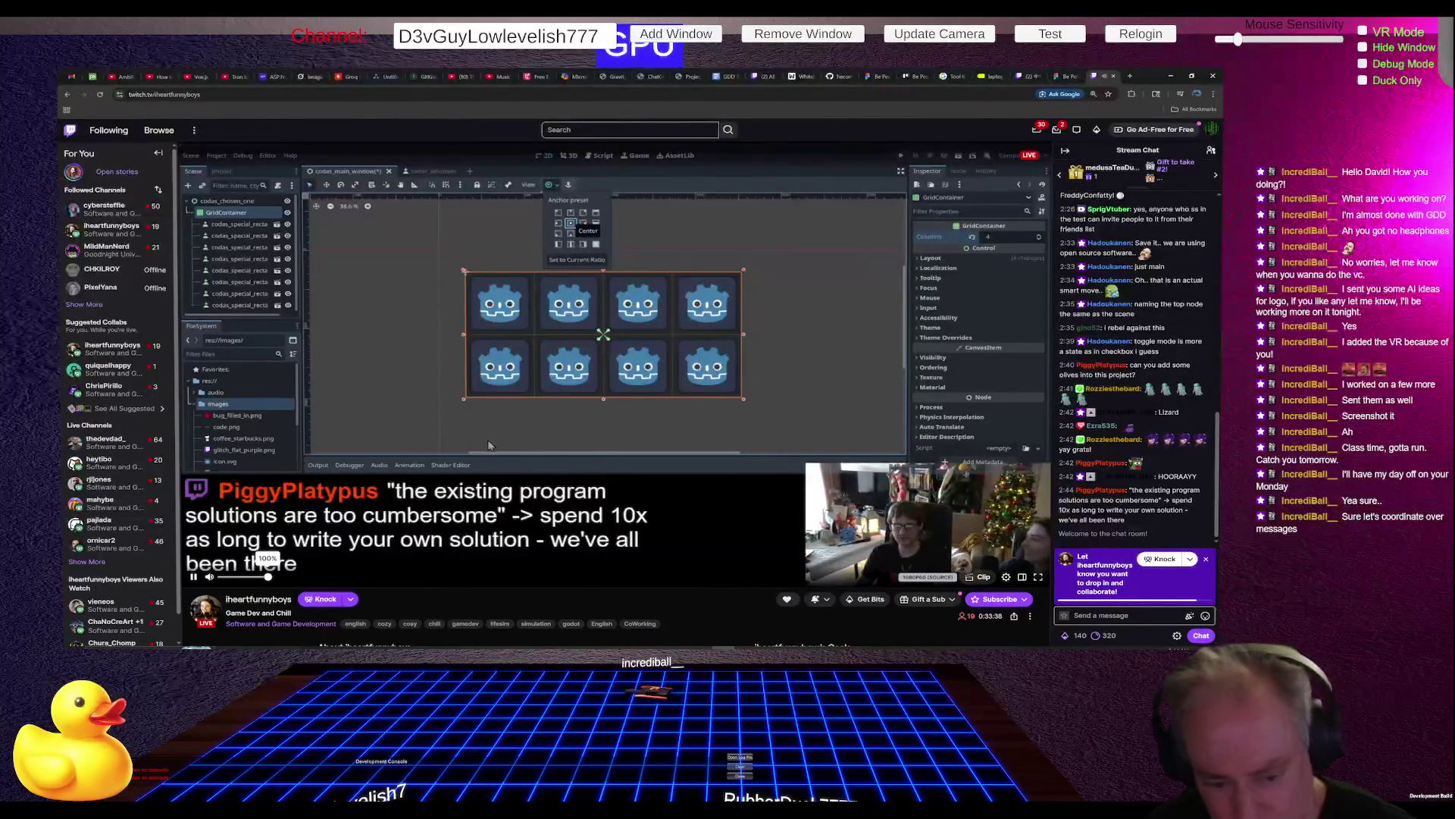
{"action": "mouse_move", "coordinate": [267, 576]}
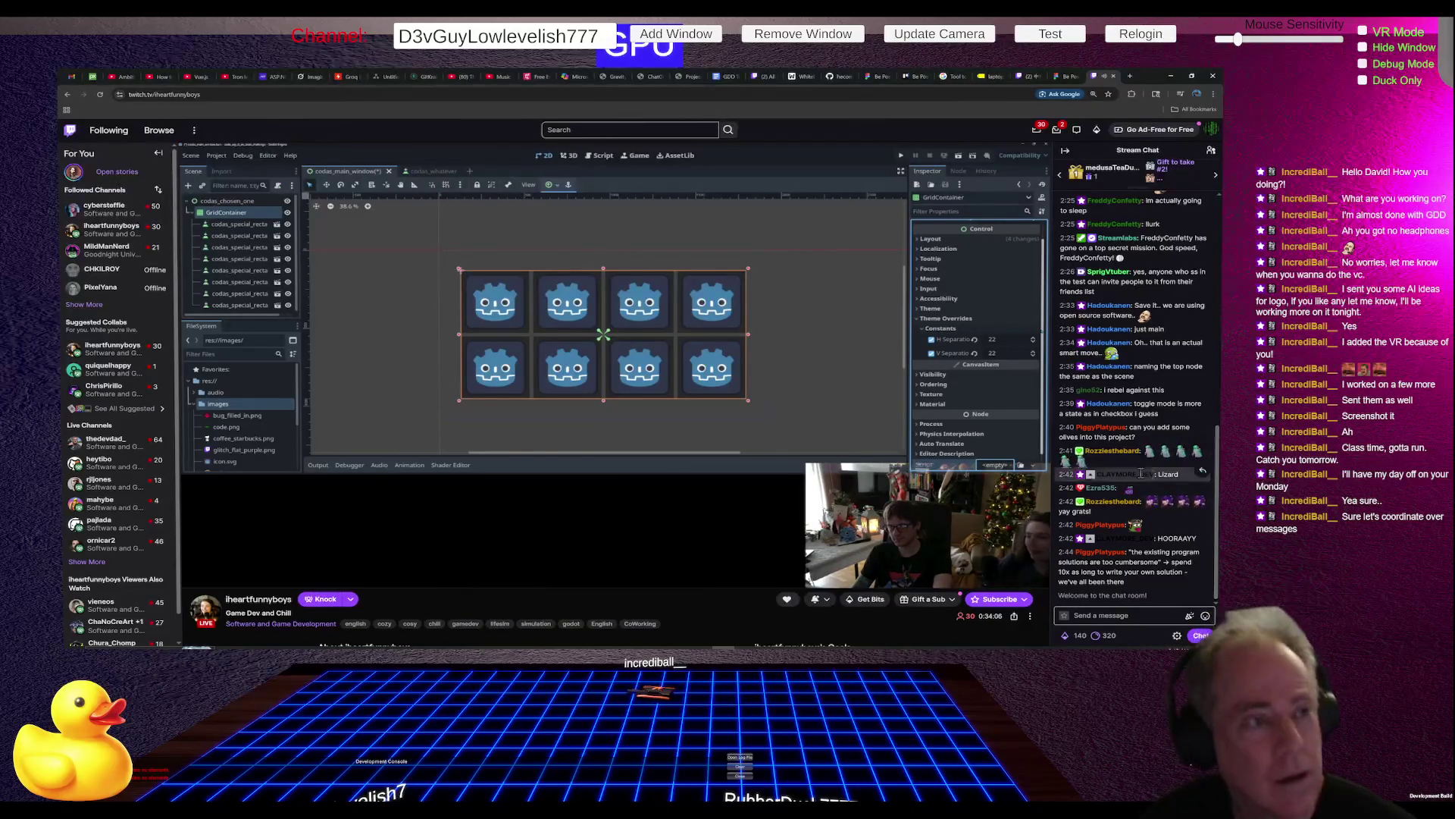
{"action": "mouse_move", "coordinate": [332, 315]}
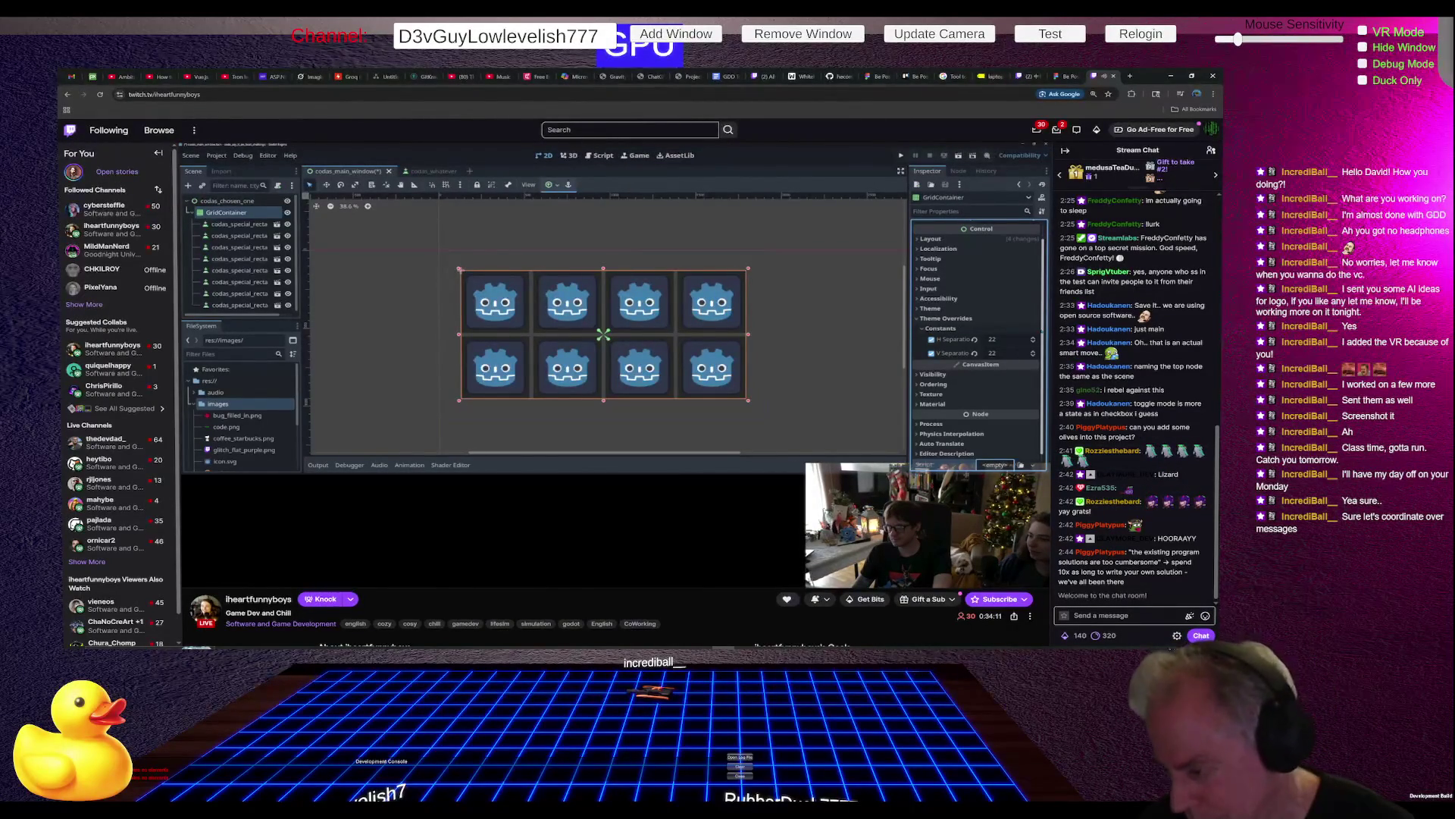
Step: Post two chat messages, each made of repeated copies of the same emote
{"action": "left_click", "coordinate": [1205, 615]}
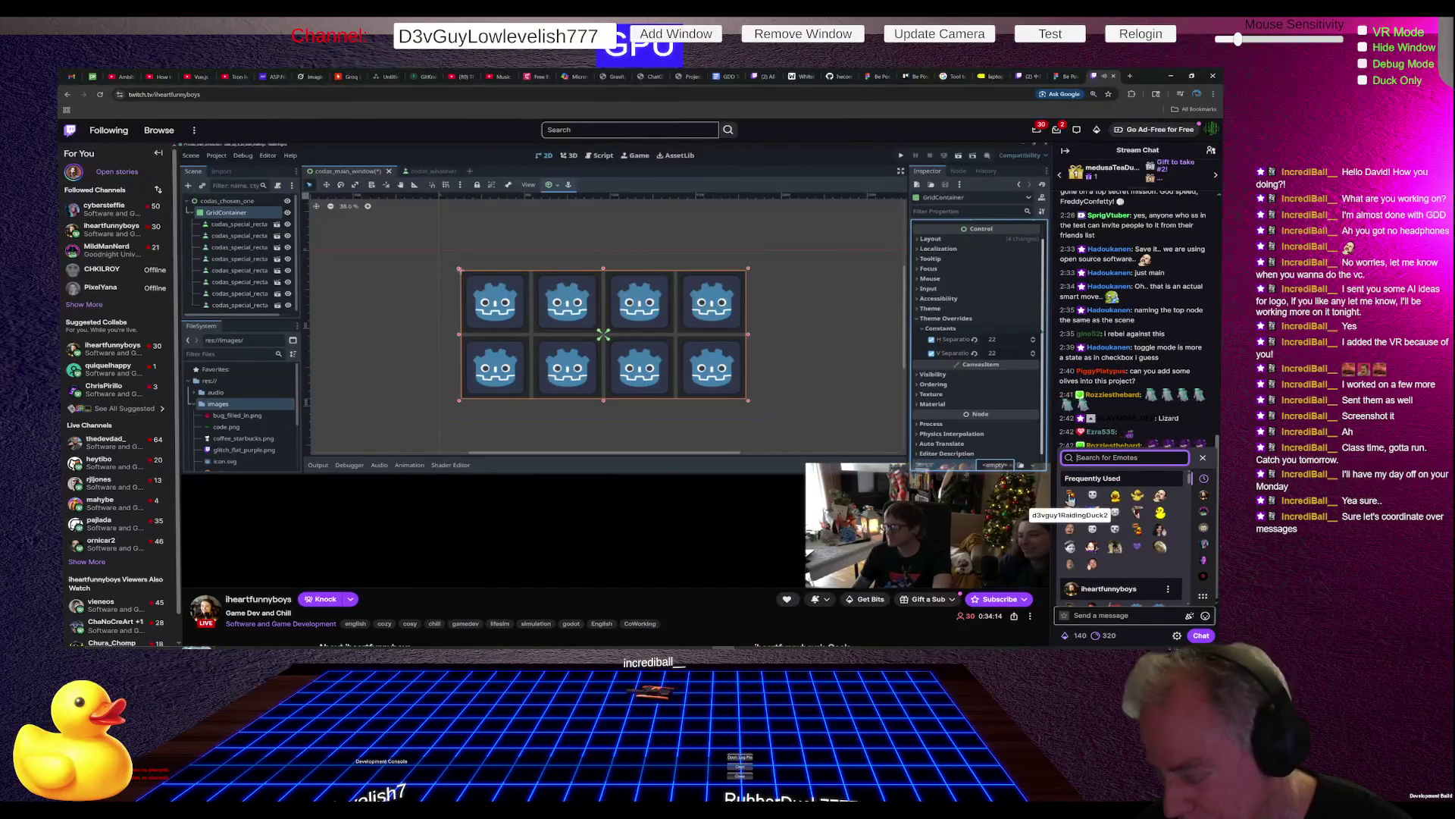
{"action": "left_click", "coordinate": [1069, 497]}
{"action": "left_click", "coordinate": [1069, 496]}
{"action": "left_click", "coordinate": [1070, 496]}
{"action": "left_click", "coordinate": [1069, 496]}
{"action": "left_click", "coordinate": [1070, 497]}
{"action": "left_click", "coordinate": [1069, 496]}
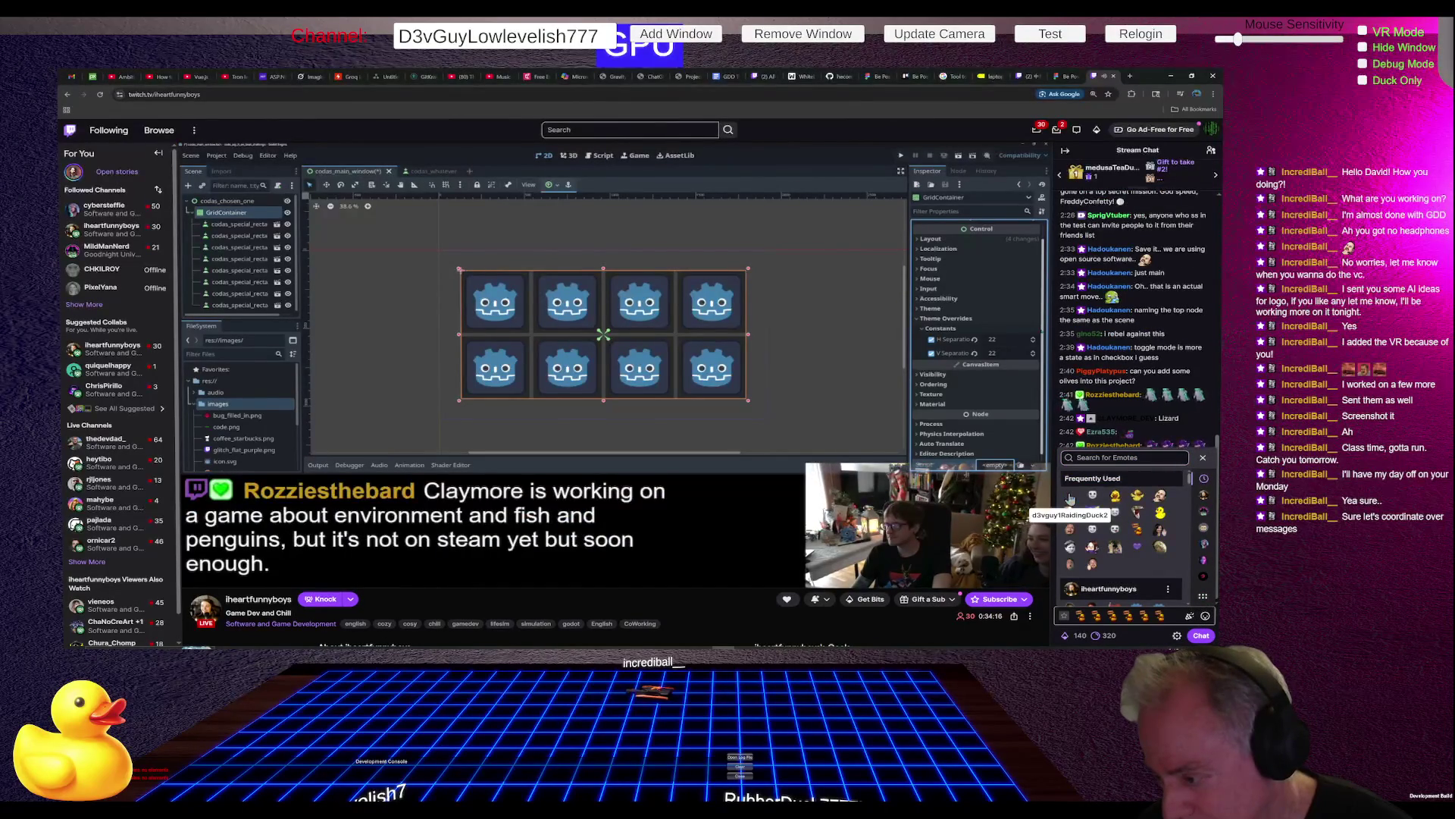
{"action": "key", "text": "Return"}
{"action": "left_click", "coordinate": [1077, 491]}
{"action": "left_click", "coordinate": [1077, 491]}
{"action": "left_click", "coordinate": [1077, 491]}
{"action": "left_click", "coordinate": [1077, 491]}
{"action": "left_click", "coordinate": [1077, 491]}
{"action": "left_click", "coordinate": [1077, 491]}
{"action": "left_click", "coordinate": [1077, 491]}
{"action": "left_click", "coordinate": [1077, 491]}
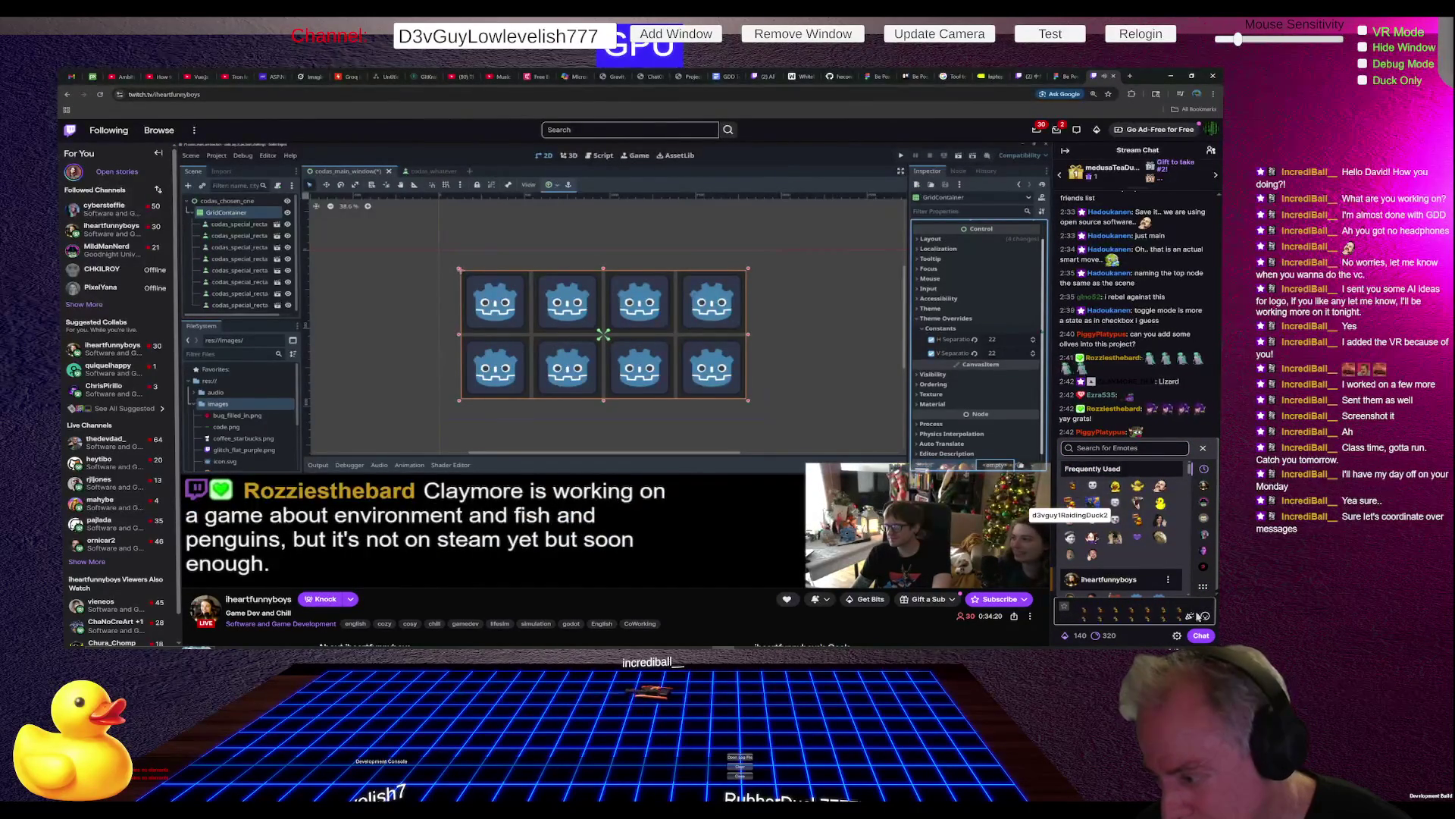
{"action": "key", "text": "Return"}
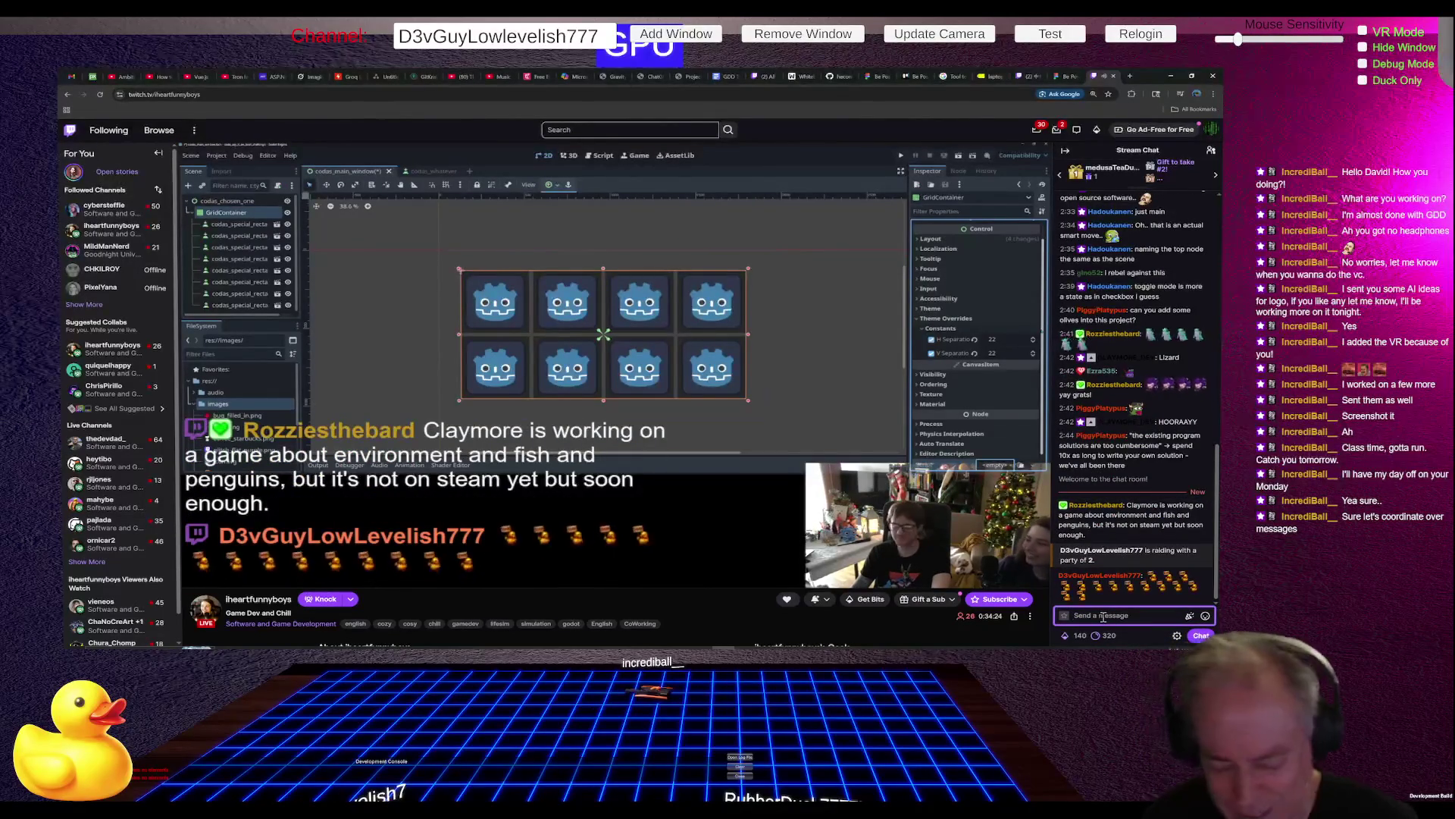
Step: Send the greeting 'Hi iheart and other person' to the chat
{"action": "type", "text": "Hi"}
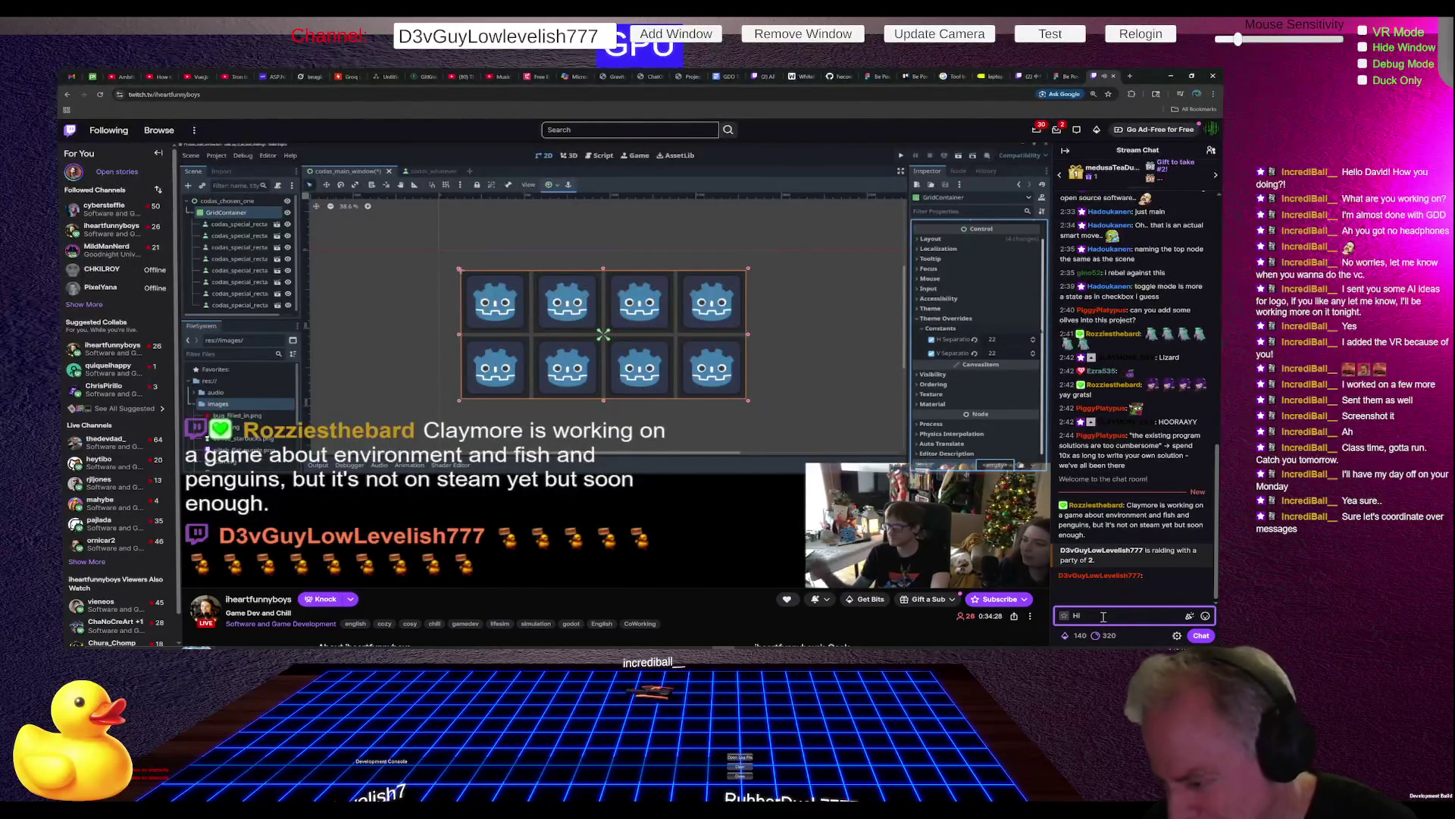
{"action": "type", "text": "iheart and other person"}
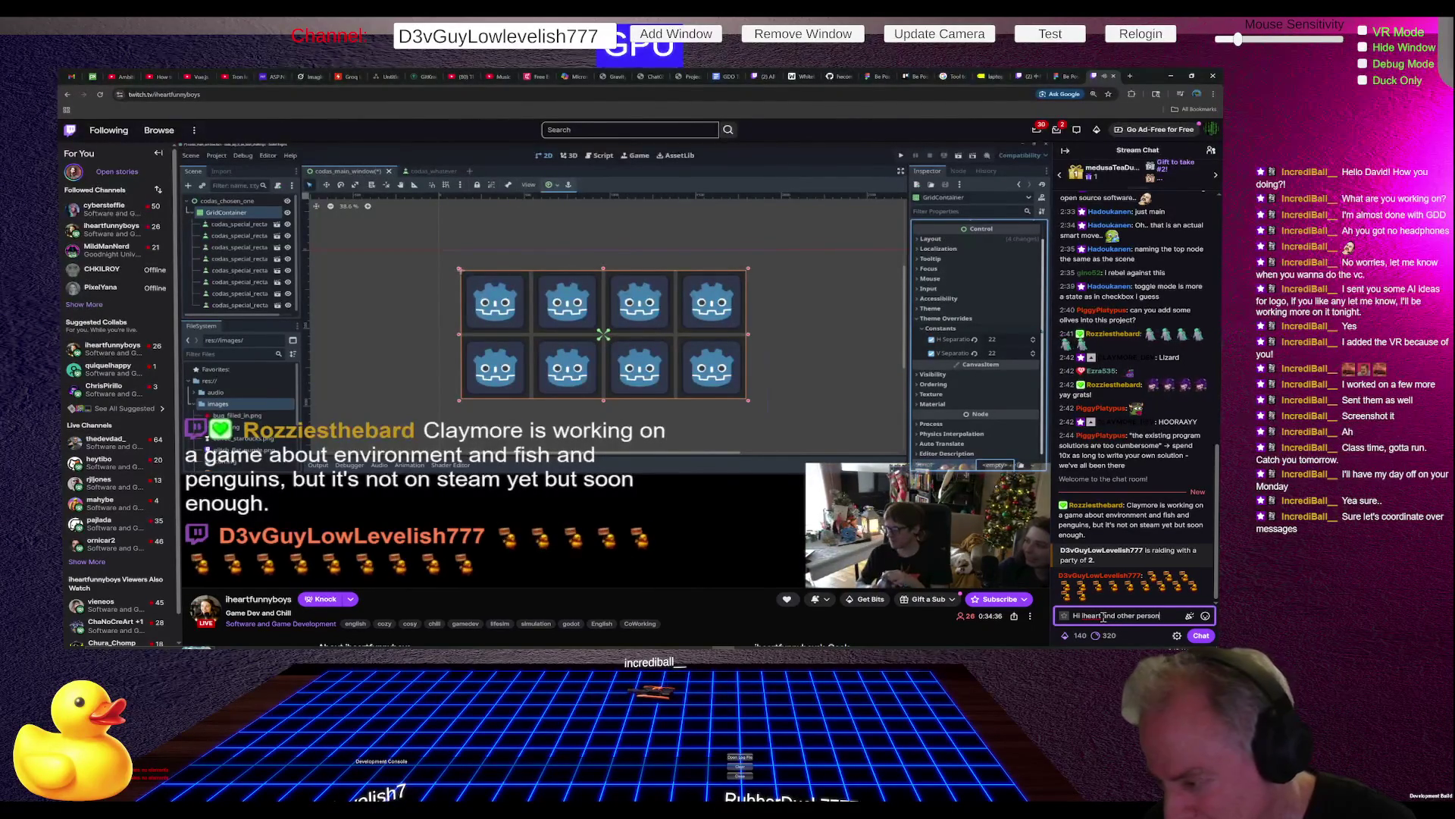
{"action": "key", "text": "Return"}
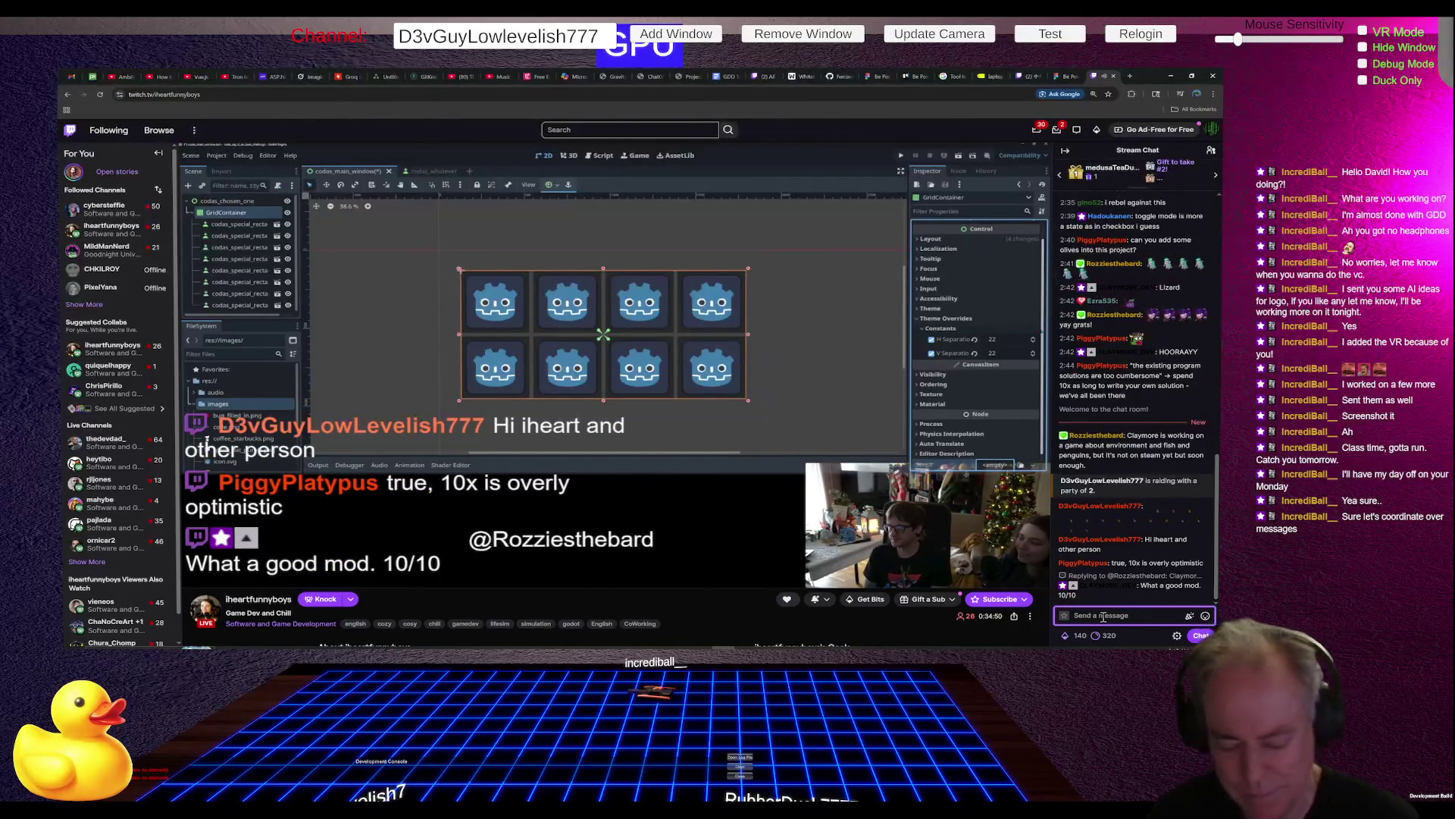
Step: Post 'Good, just made an Android… to show my location on a map in 3 hours. Feeling the Vig'
{"action": "type", "text": "Good, ju"}
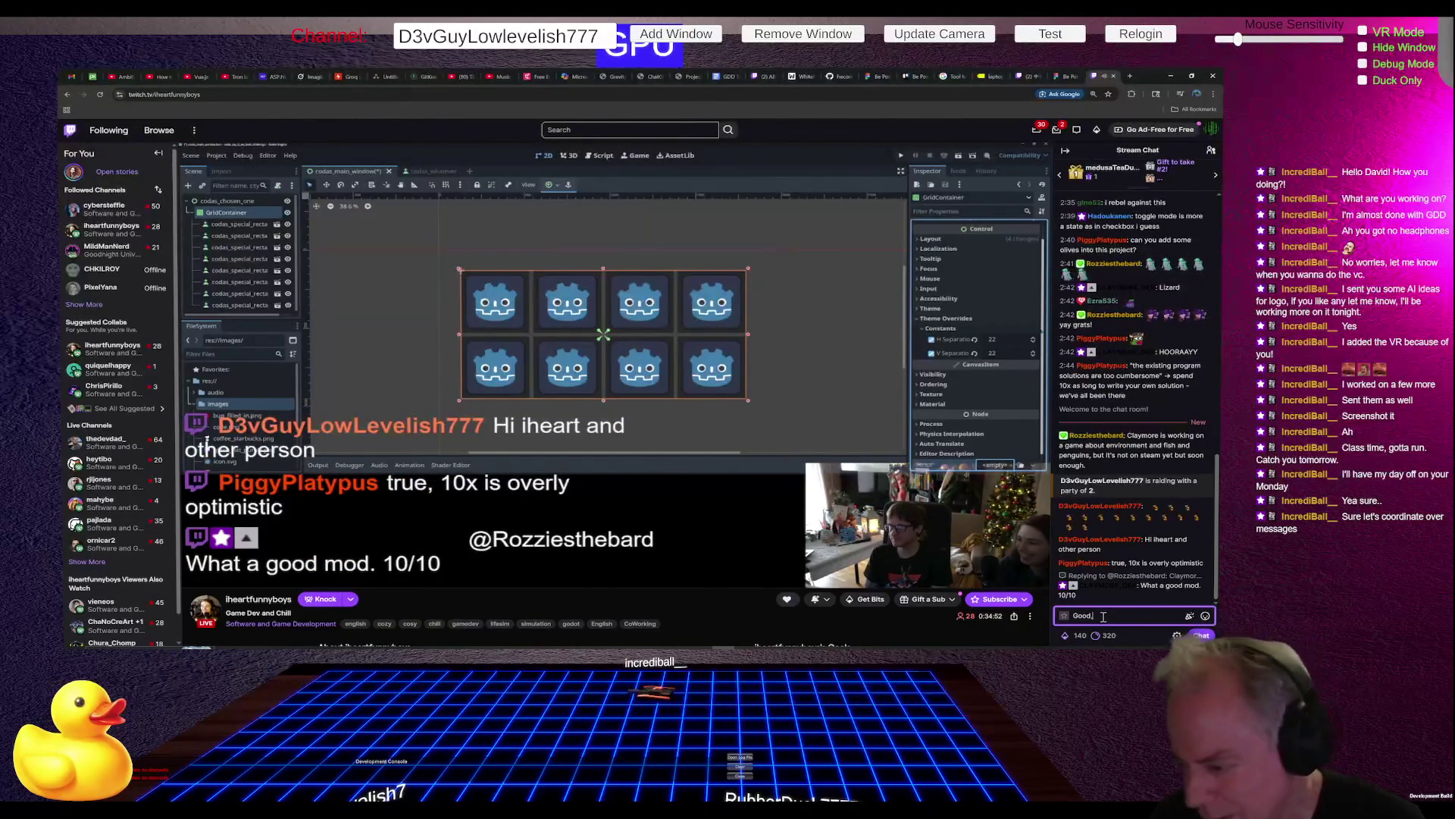
{"action": "type", "text": "st making an"}
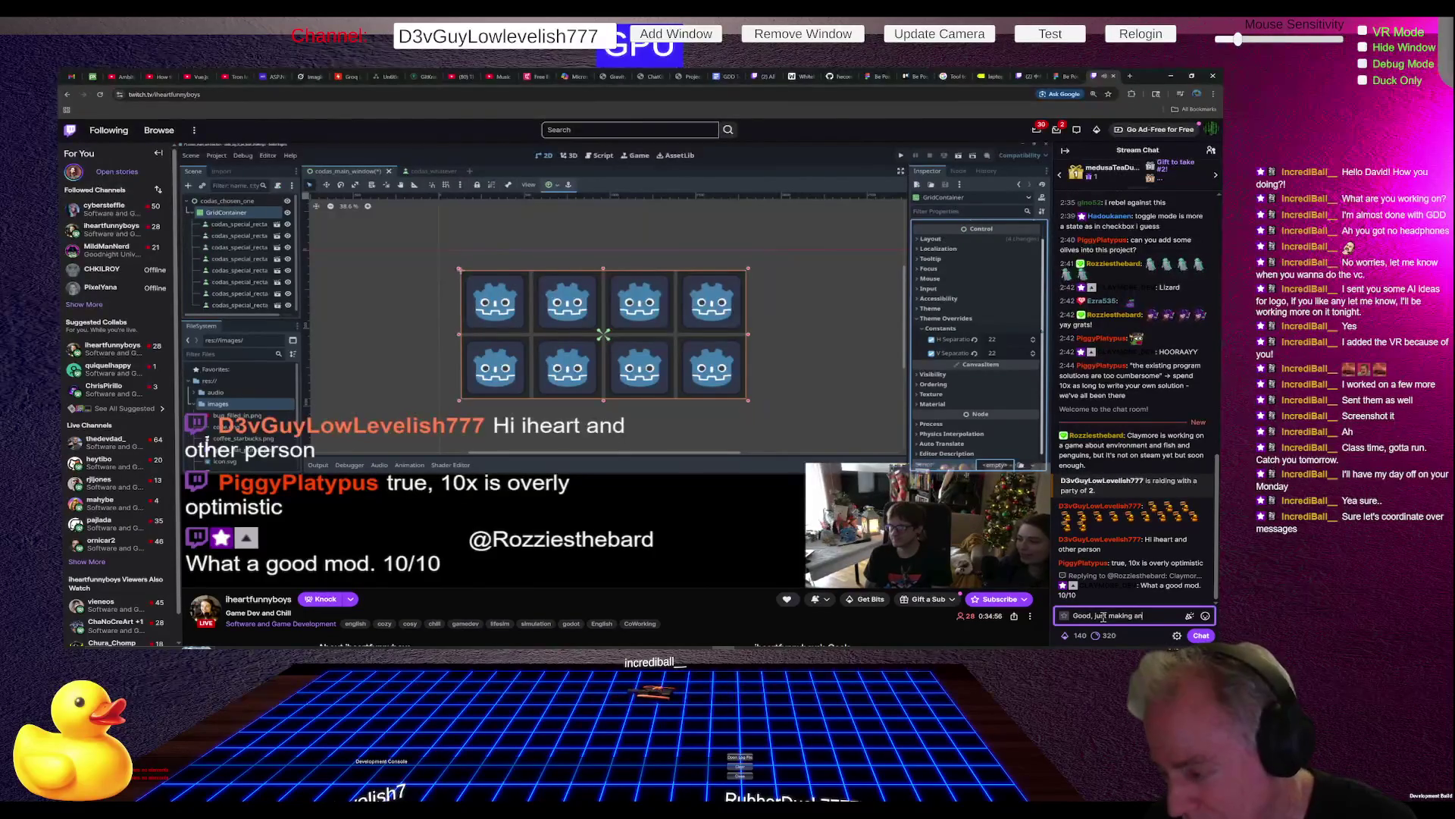
{"action": "type", "text": " Android"}
{"action": "key", "text": "Left"}
{"action": "key", "text": "Left"}
{"action": "key", "text": "Left"}
{"action": "key", "text": "BackSpace"}
{"action": "key", "text": "BackSpace"}
{"action": "key", "text": "BackSpace"}
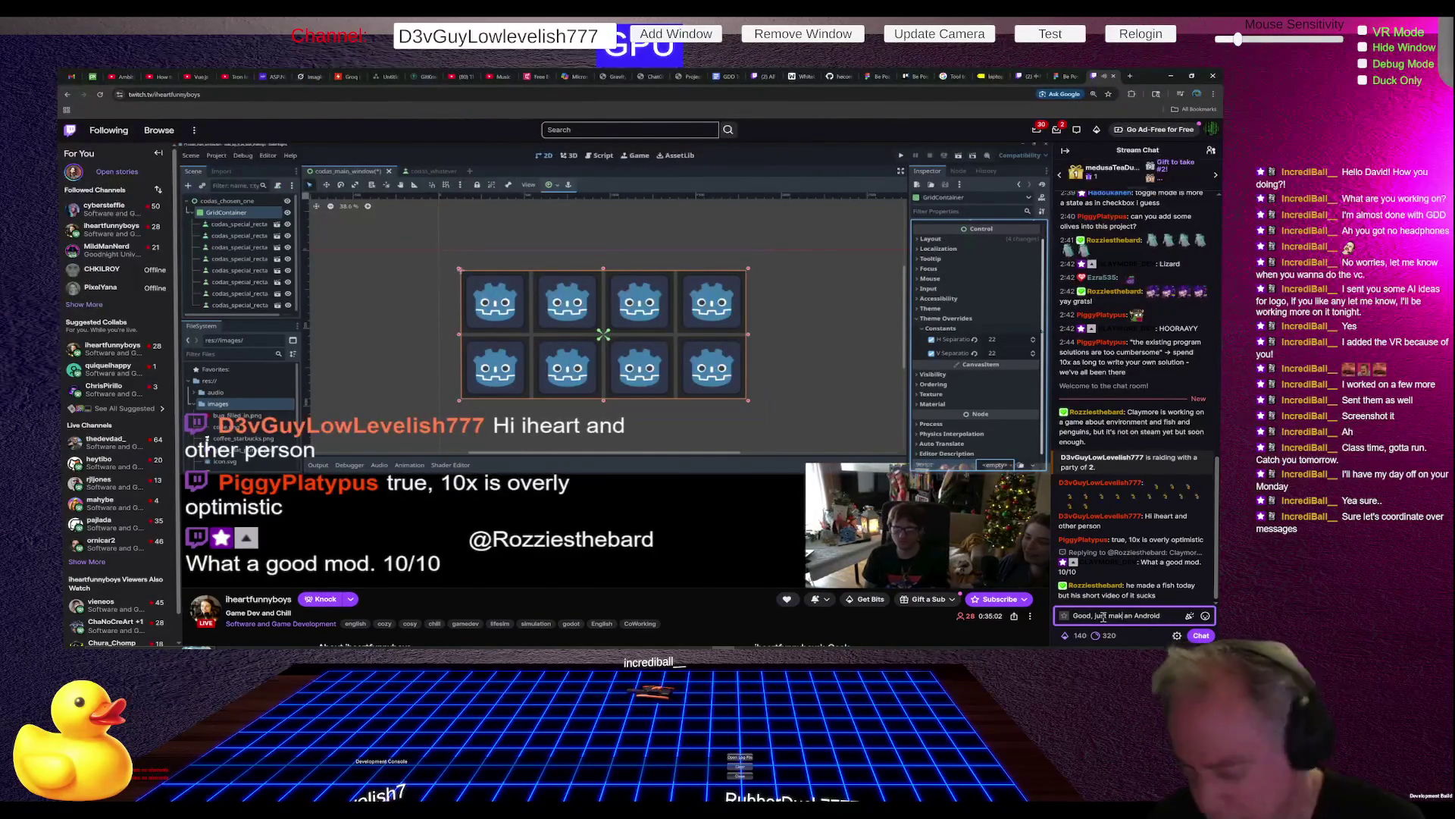
{"action": "key", "text": "BackSpace"}
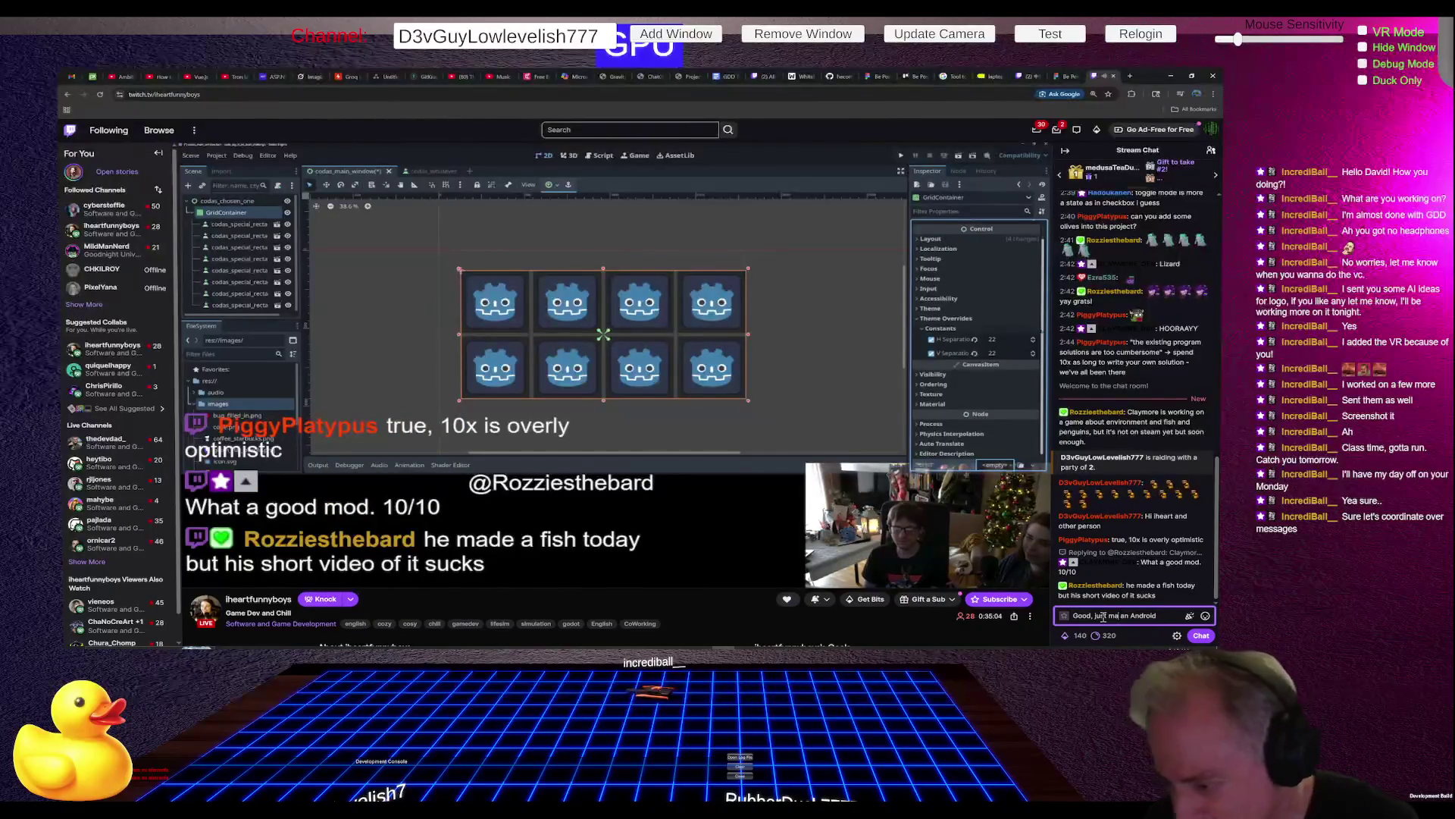
{"action": "type", "text": "de"}
{"action": "key", "text": "End"}
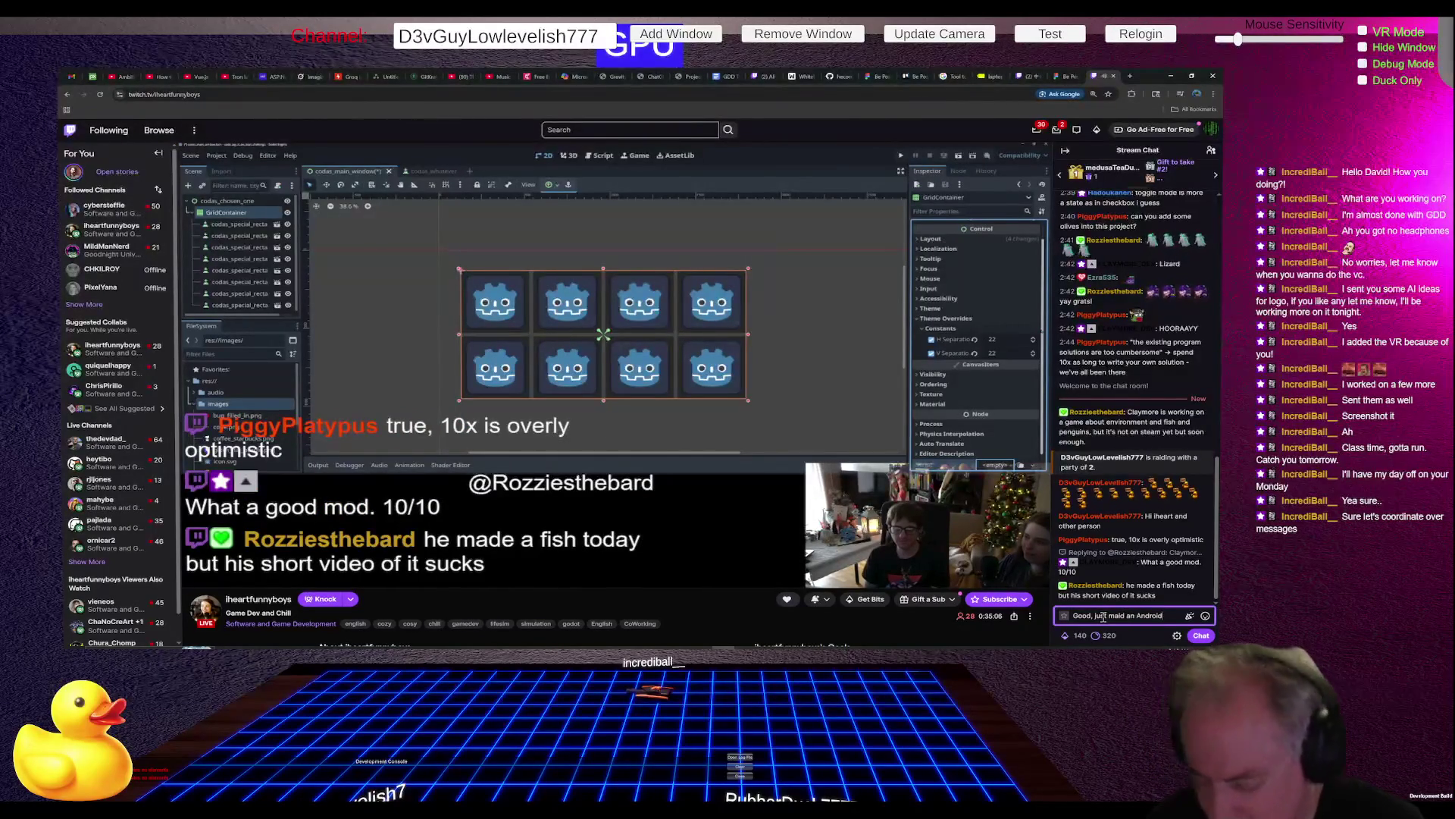
{"action": "type", "text": "to show m"}
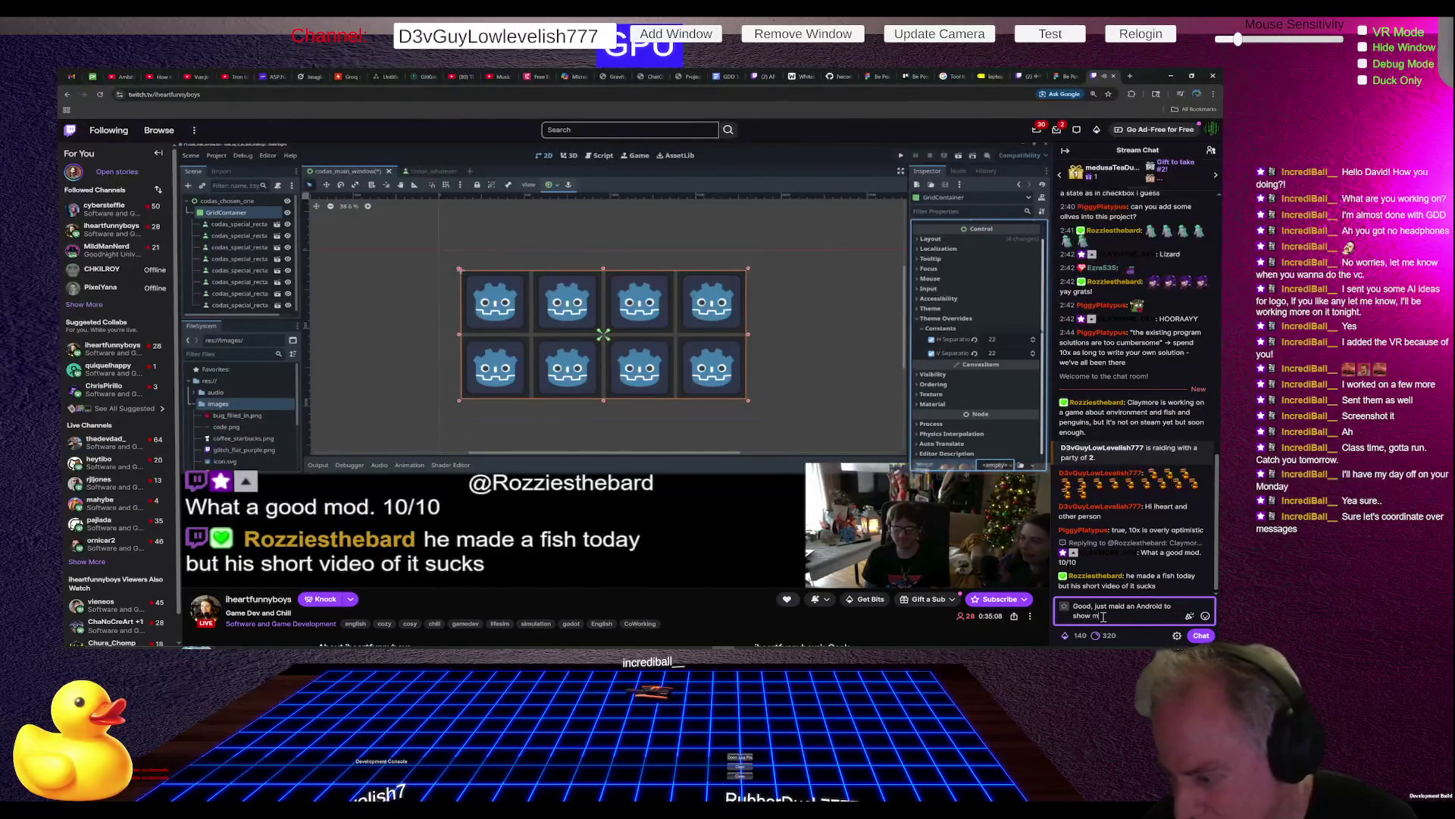
{"action": "type", "text": "y location o"}
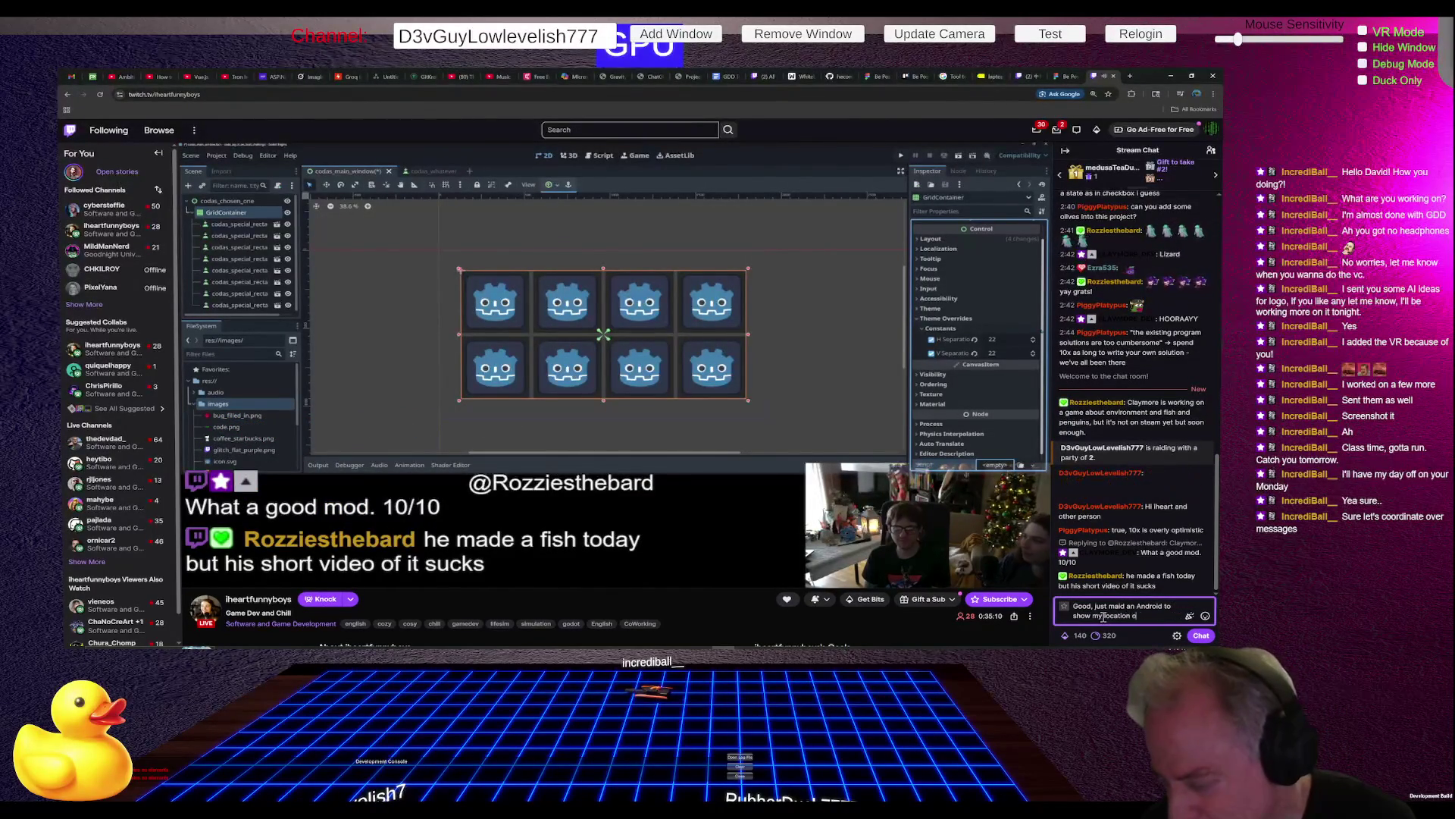
{"action": "type", "text": "n a map as"}
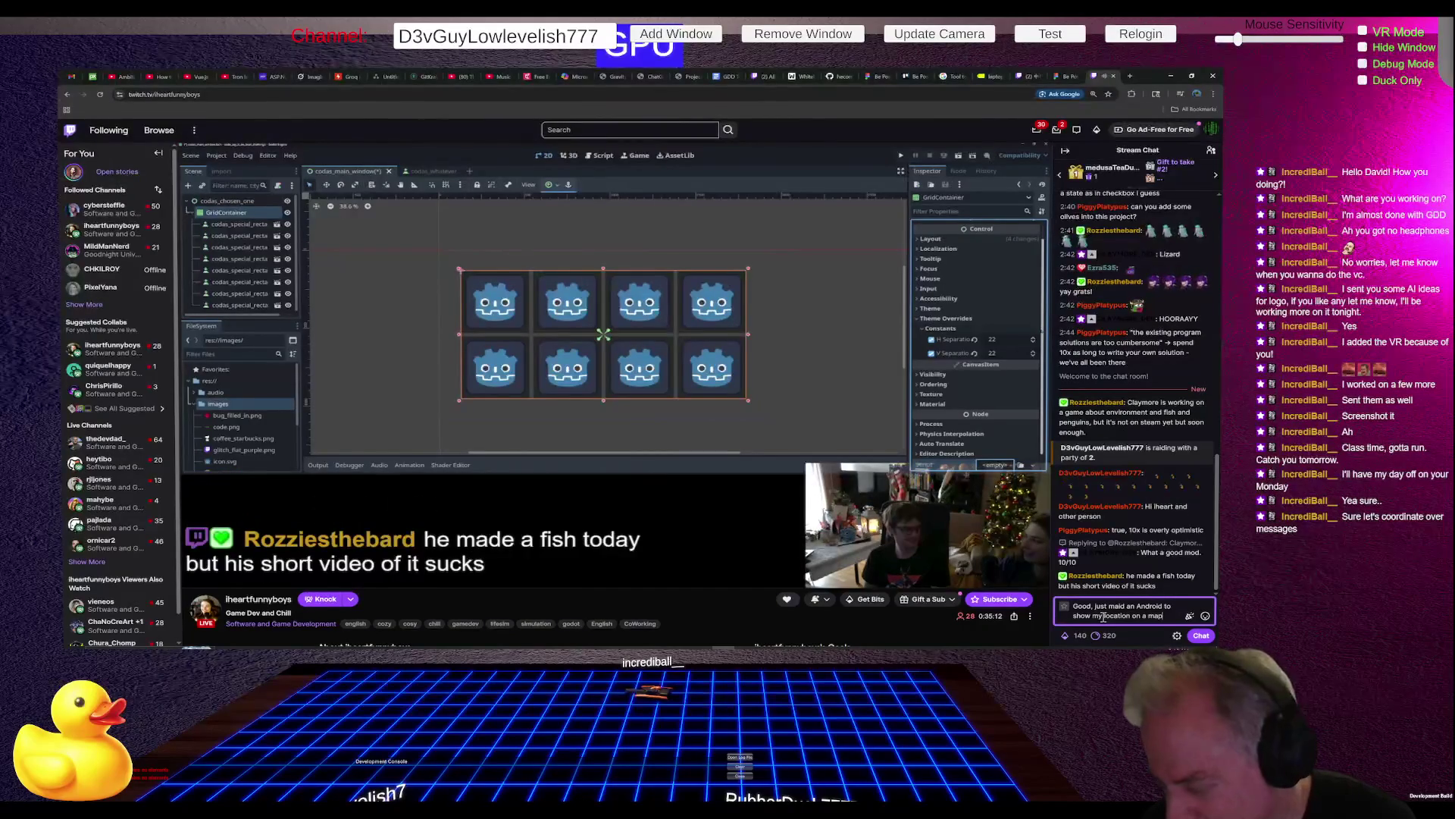
{"action": "key", "text": "BackSpace"}
{"action": "key", "text": "BackSpace"}
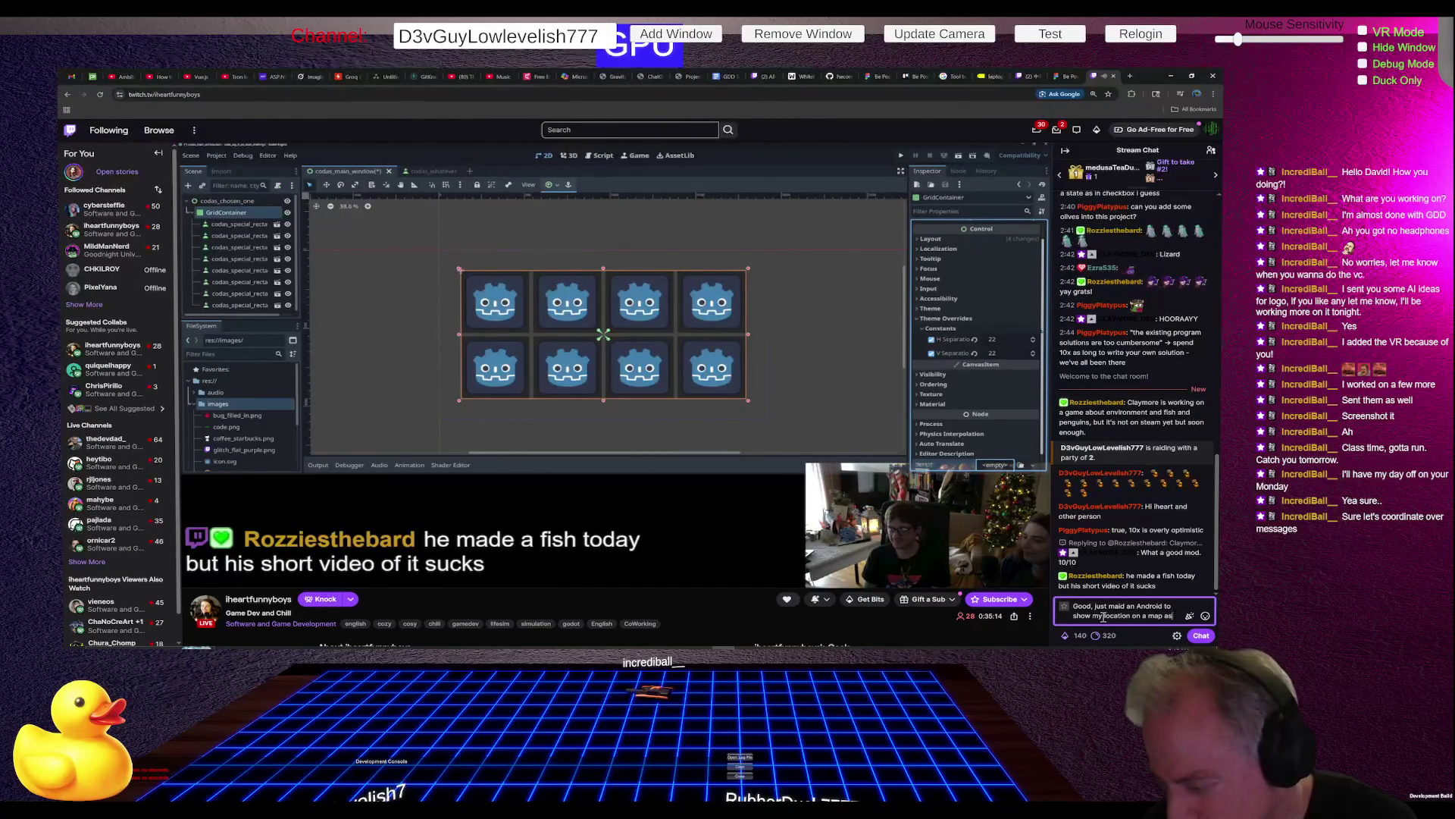
{"action": "type", "text": "in"}
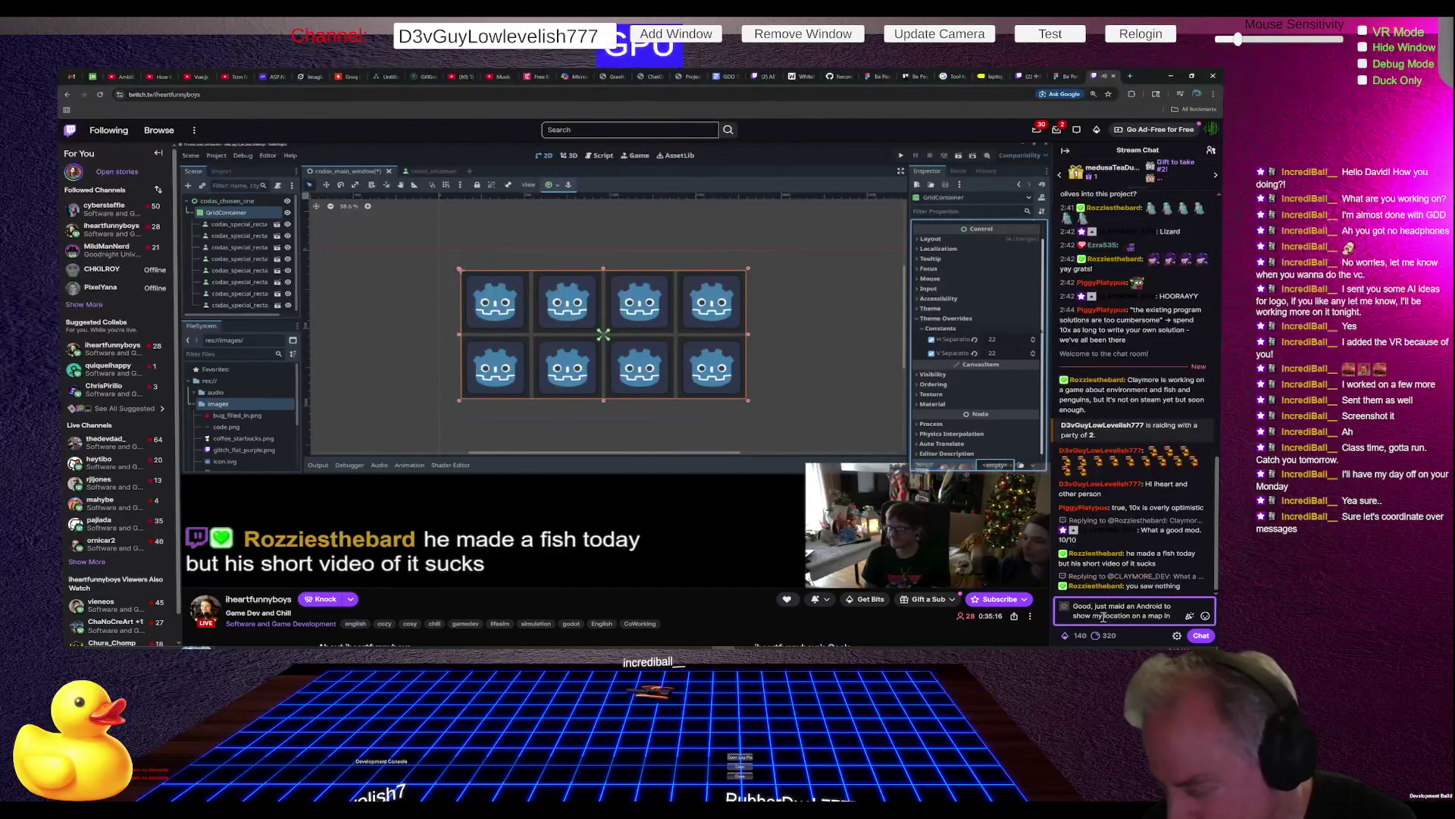
{"action": "type", "text": " 3 hours"}
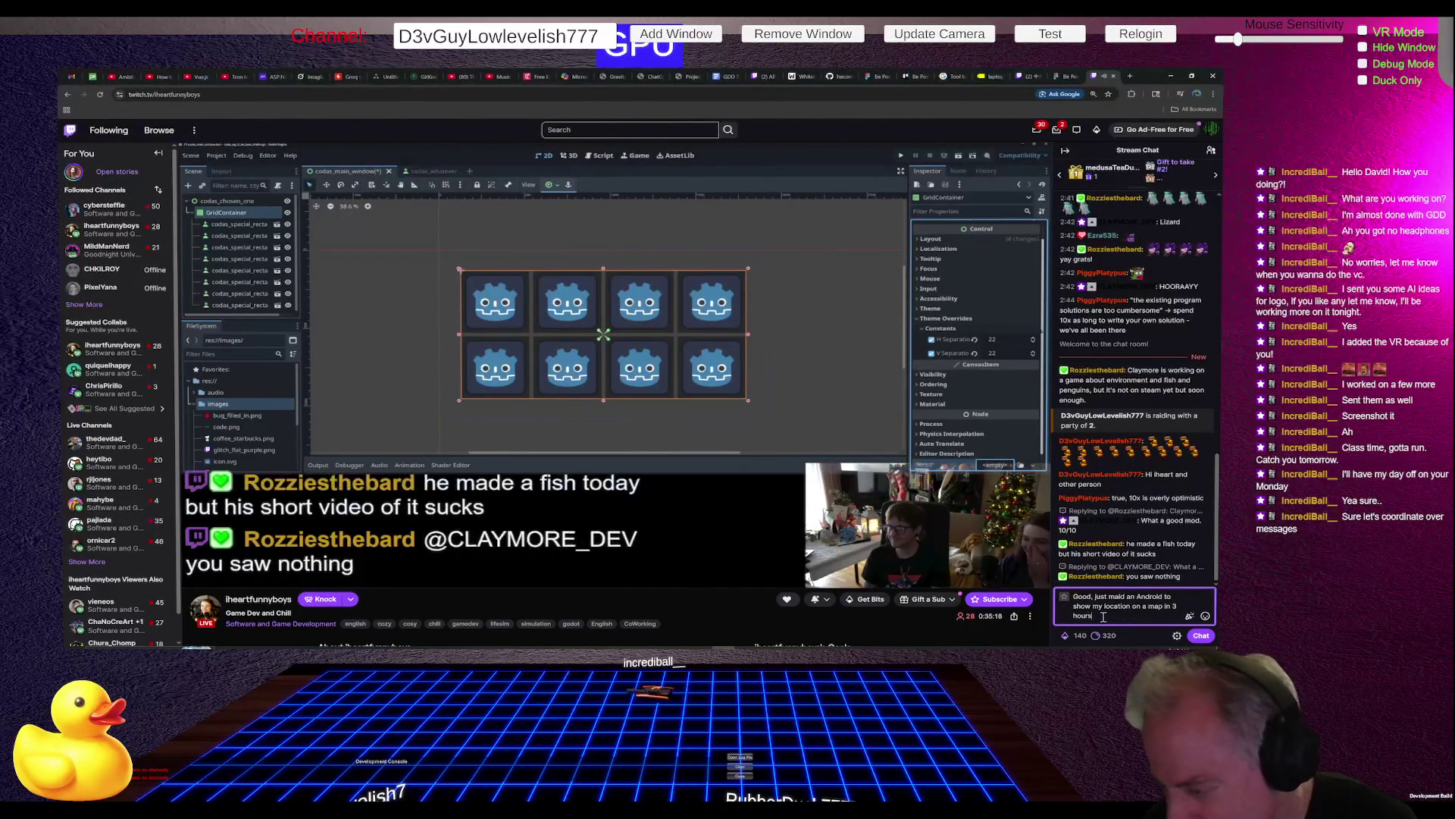
{"action": "type", "text": "."}
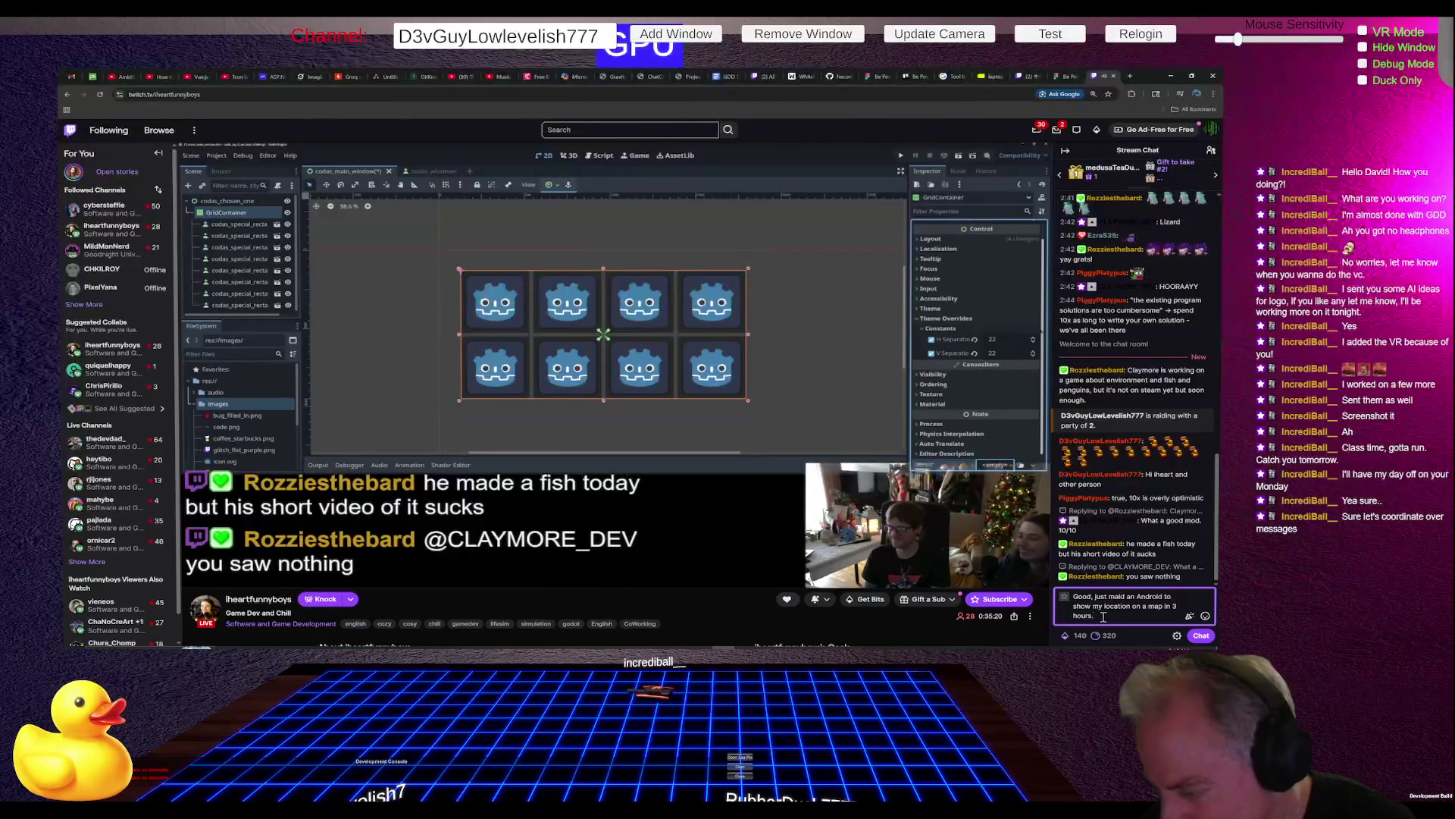
{"action": "type", "text": " Fe"}
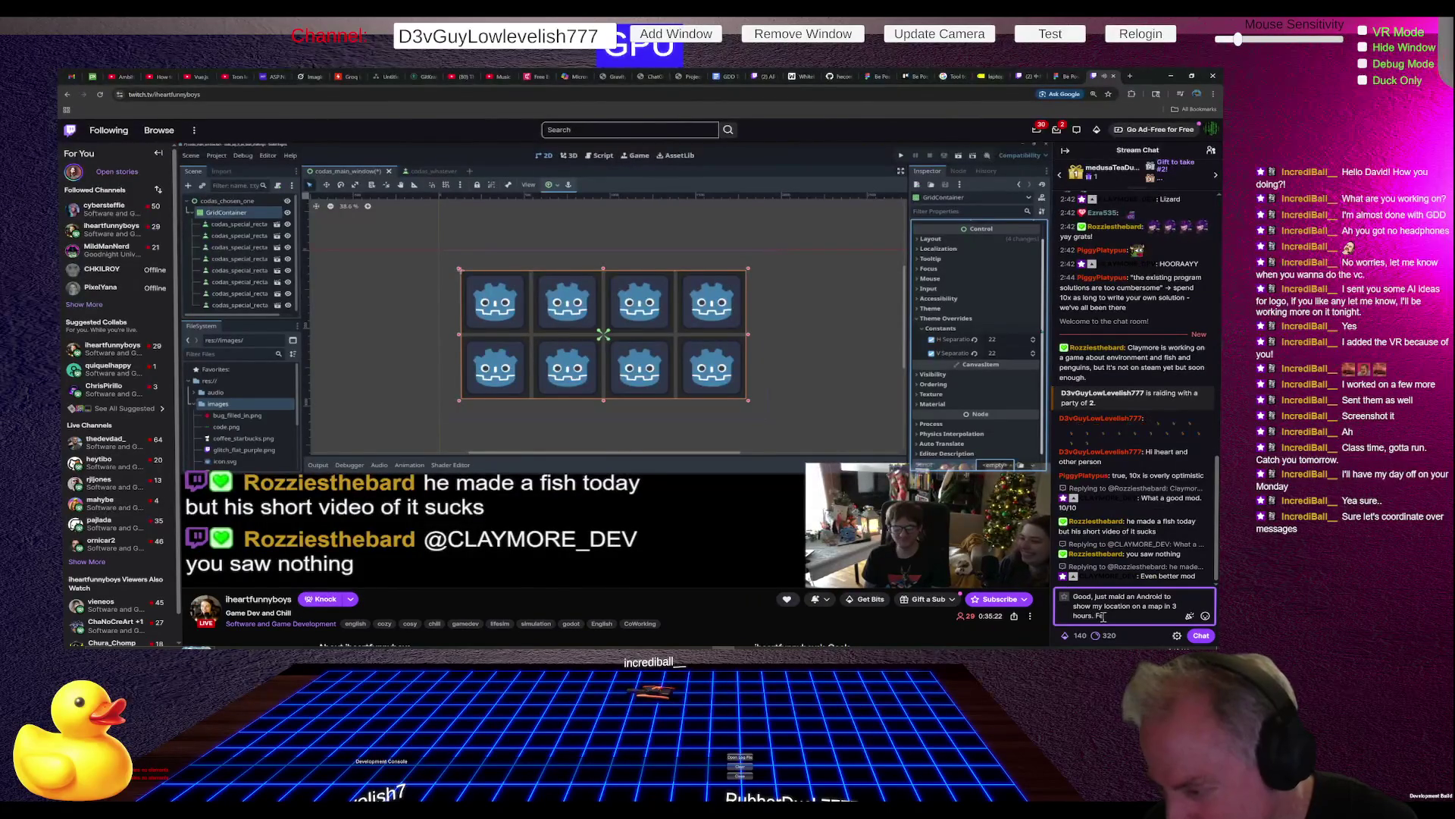
{"action": "type", "text": "eling the Vig"}
{"action": "key", "text": "Return"}
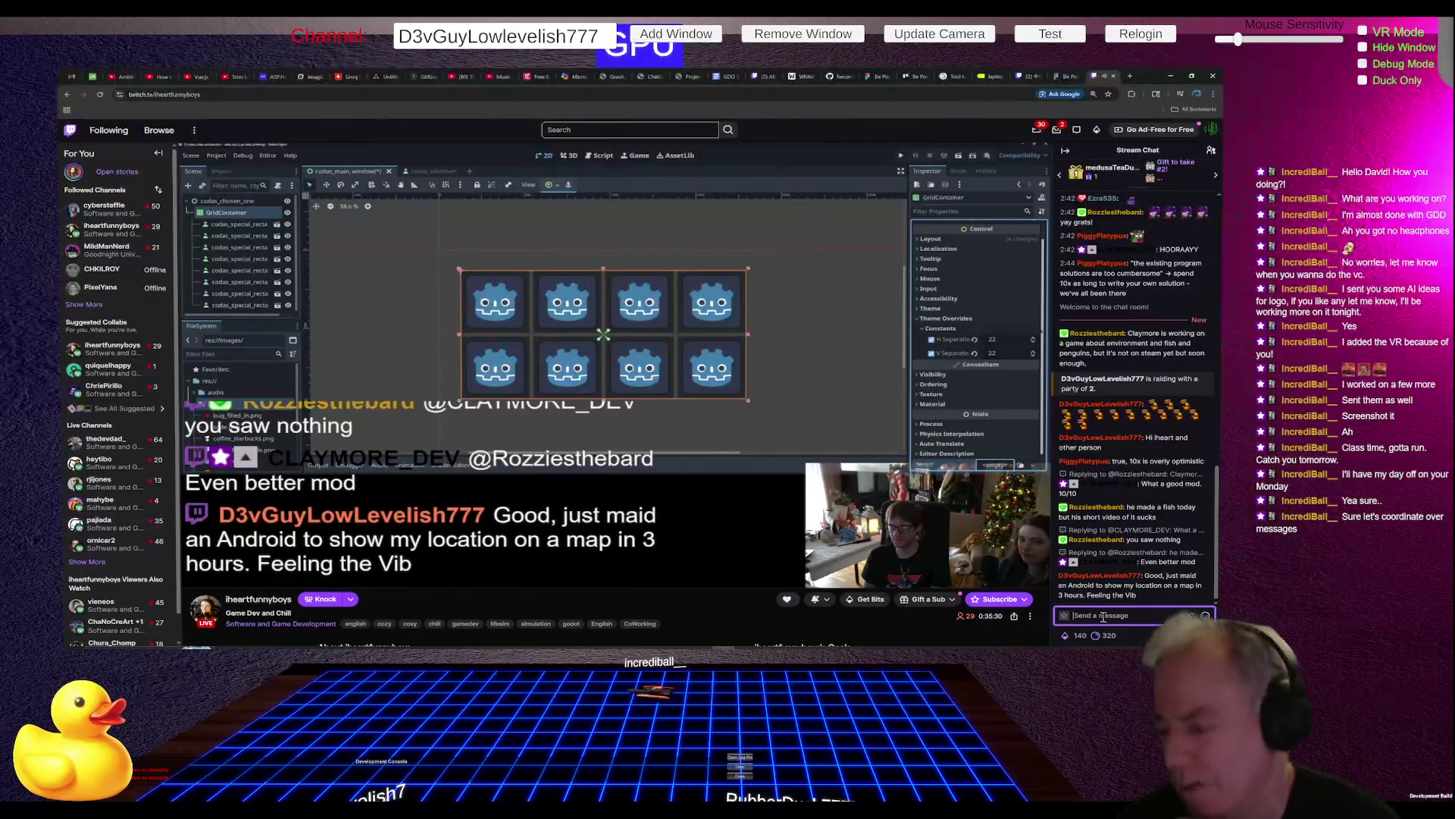
Step: Type 'Hey Hubbie' in the chat box, fix its spelling, and send it
{"action": "type", "text": "Hey Hob"}
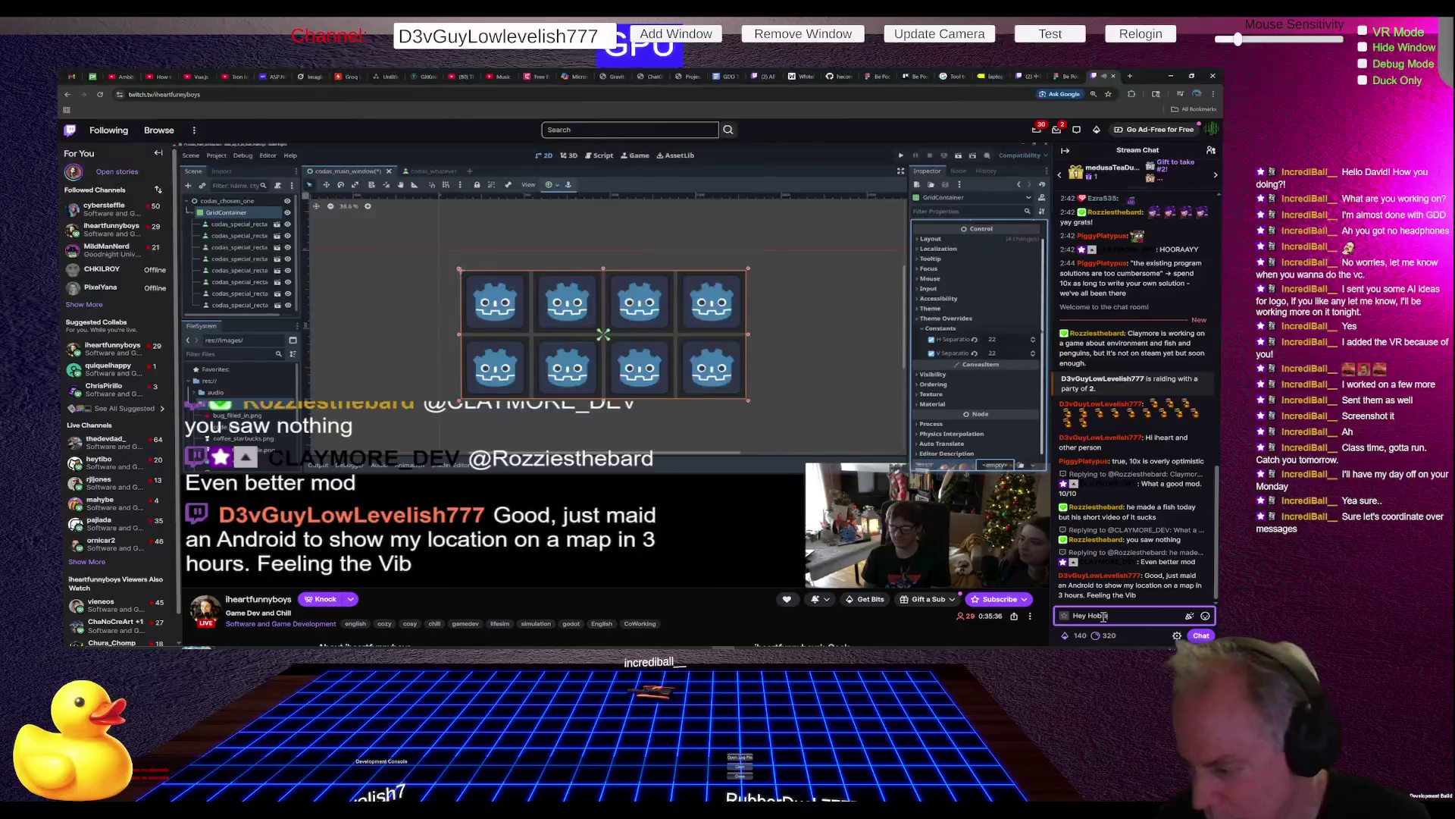
{"action": "key", "text": "super+d"}
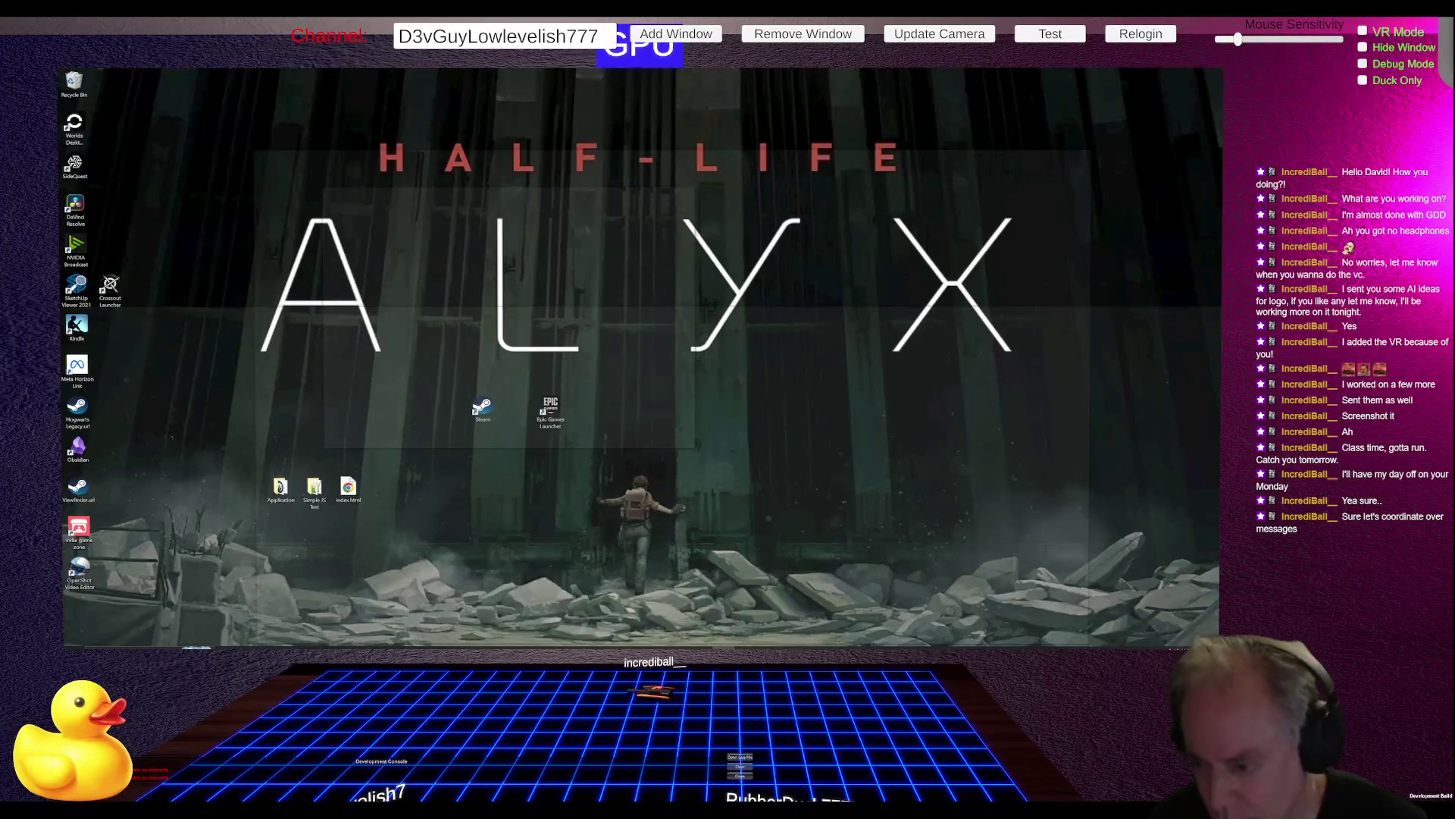
{"action": "key", "text": "super+d"}
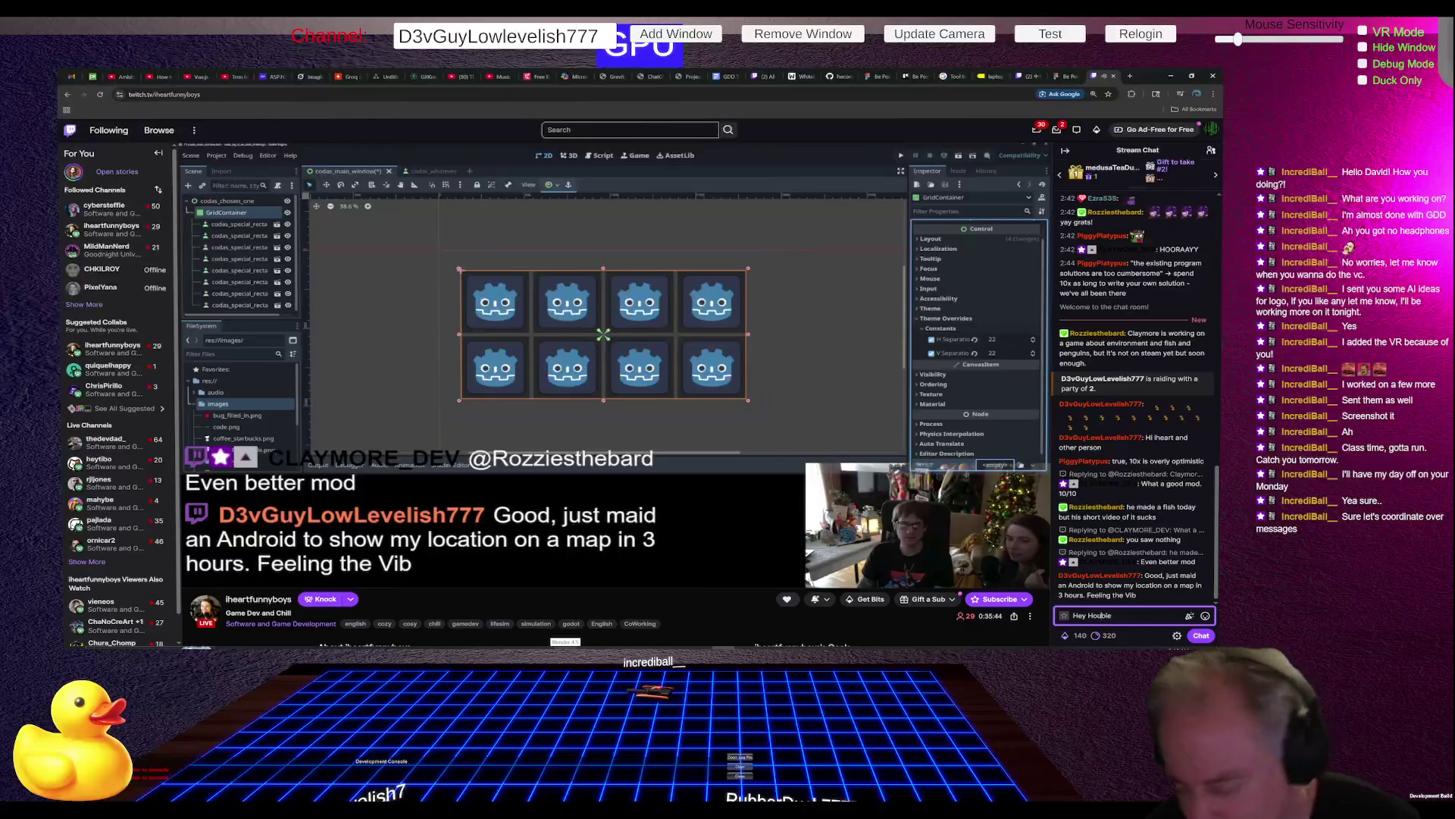
{"action": "key", "text": "BackSpace"}
{"action": "key", "text": "BackSpace"}
{"action": "key", "text": "BackSpace"}
{"action": "type", "text": "ubleu"}
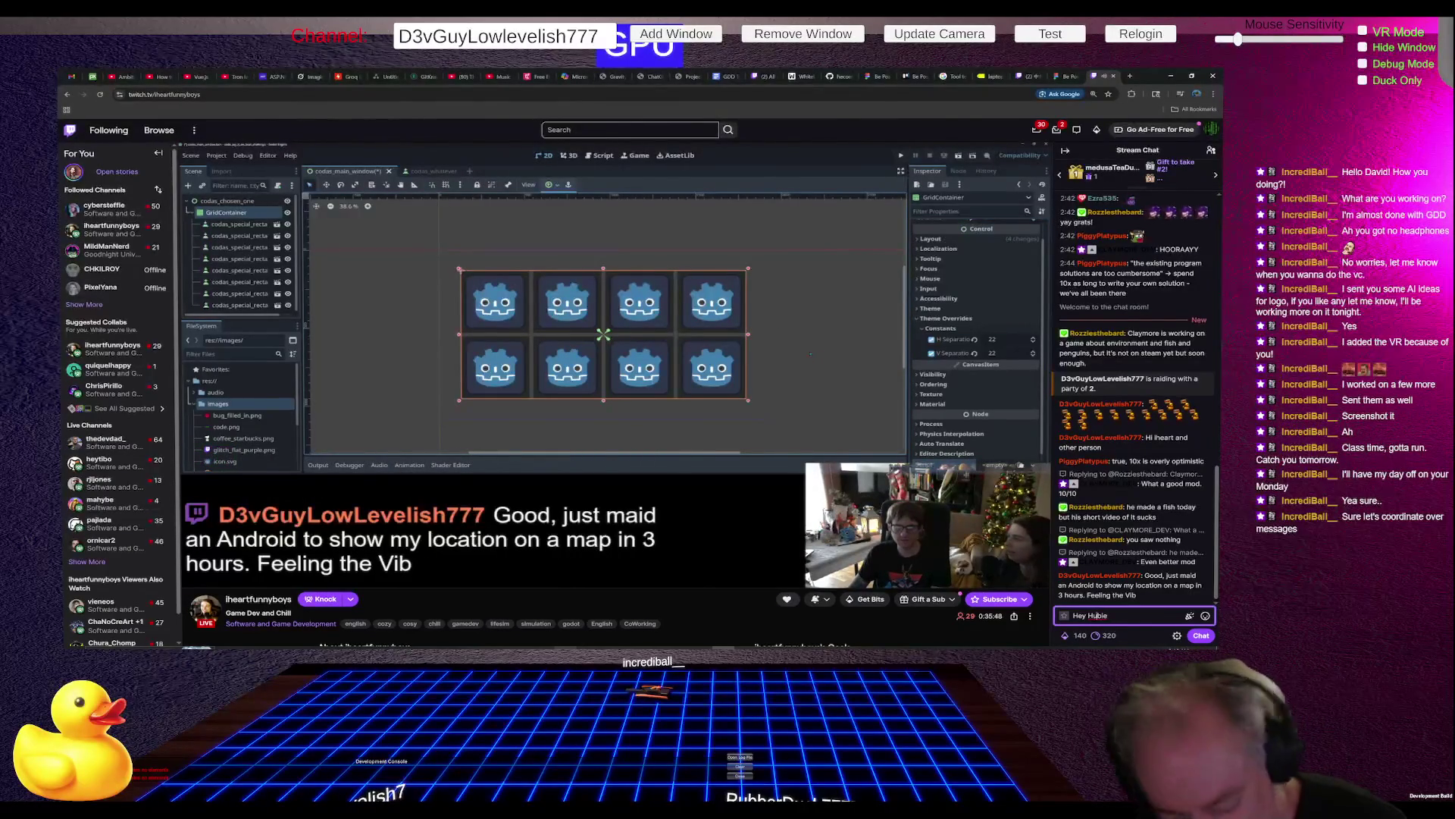
{"action": "key", "text": "Return"}
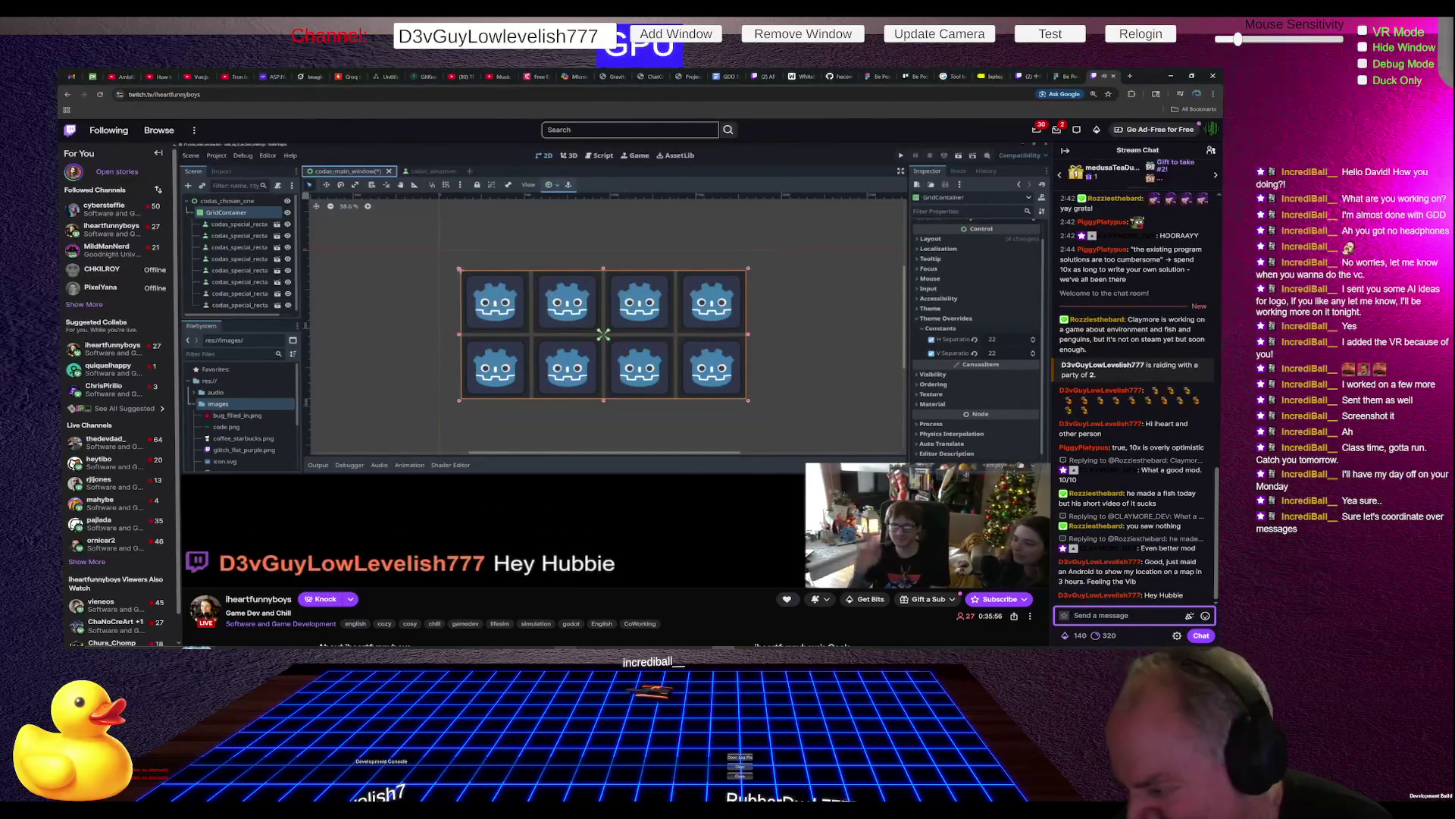
Step: Send the '*made' correction, then draft the Google Map test explanation, adding 'Doxing' after 'No'
{"action": "type", "text": "ide"}
{"action": "key", "text": "Return"}
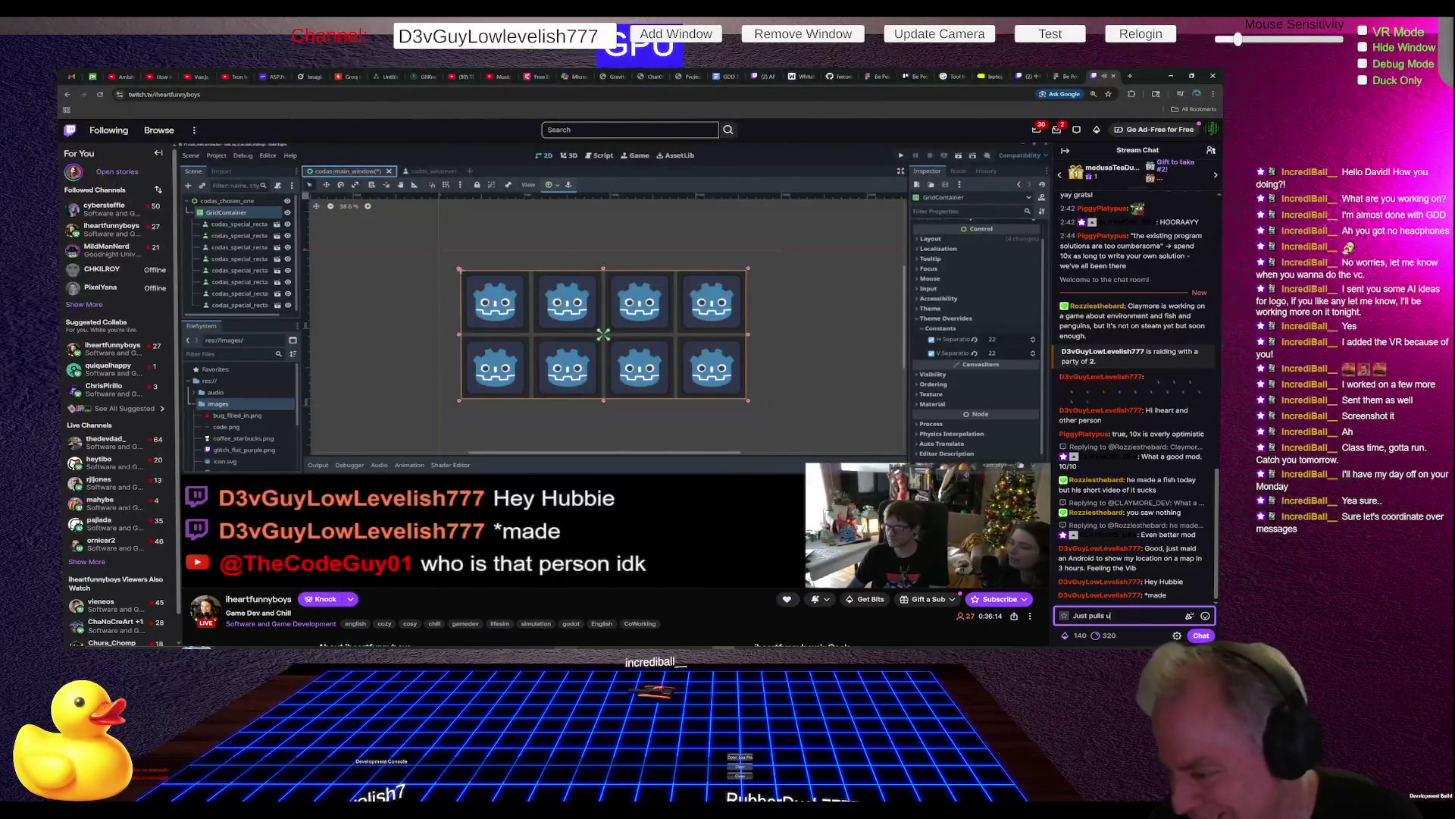
{"action": "type", "text": "p a "}
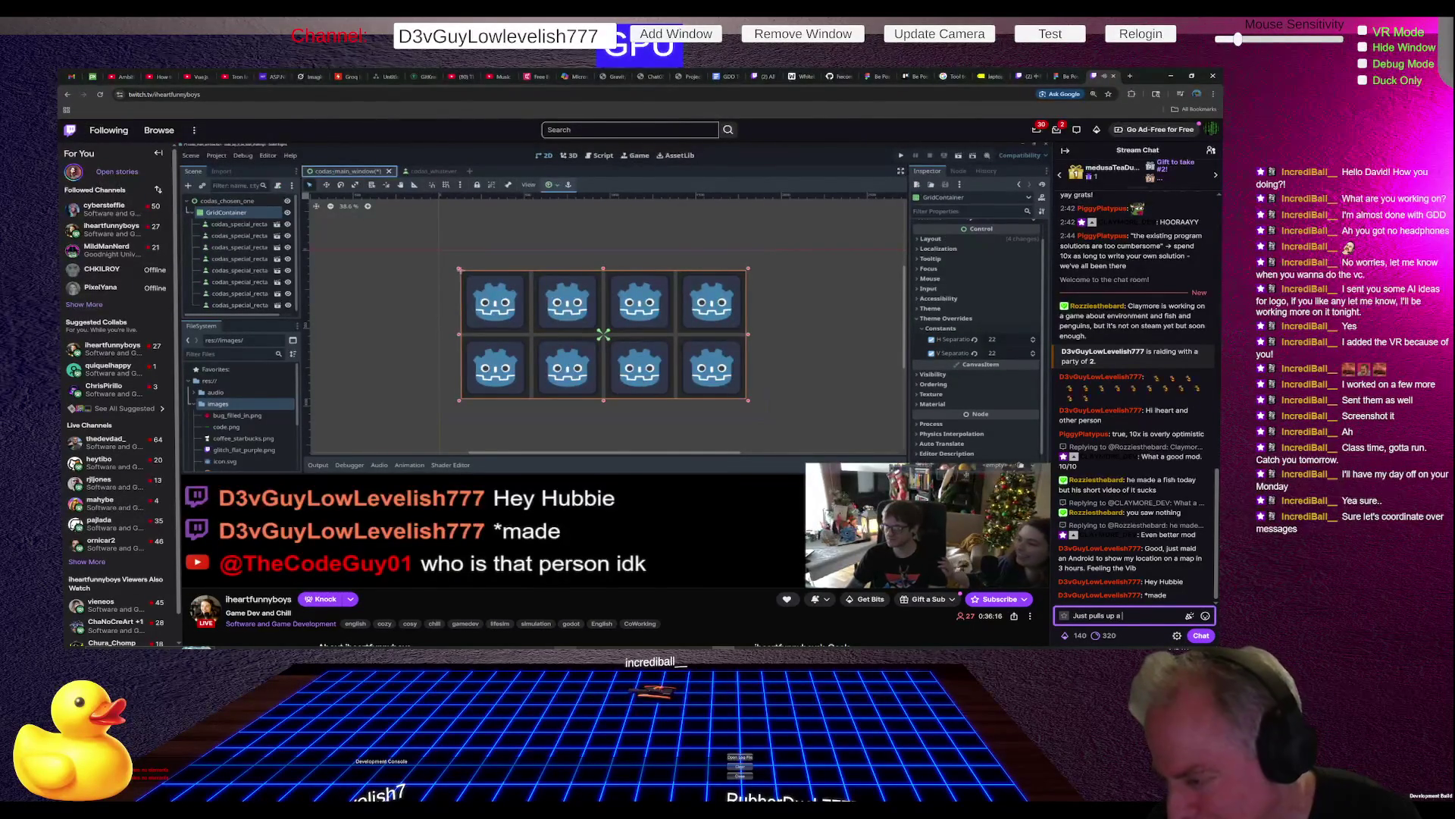
{"action": "type", "text": "Google Map with"}
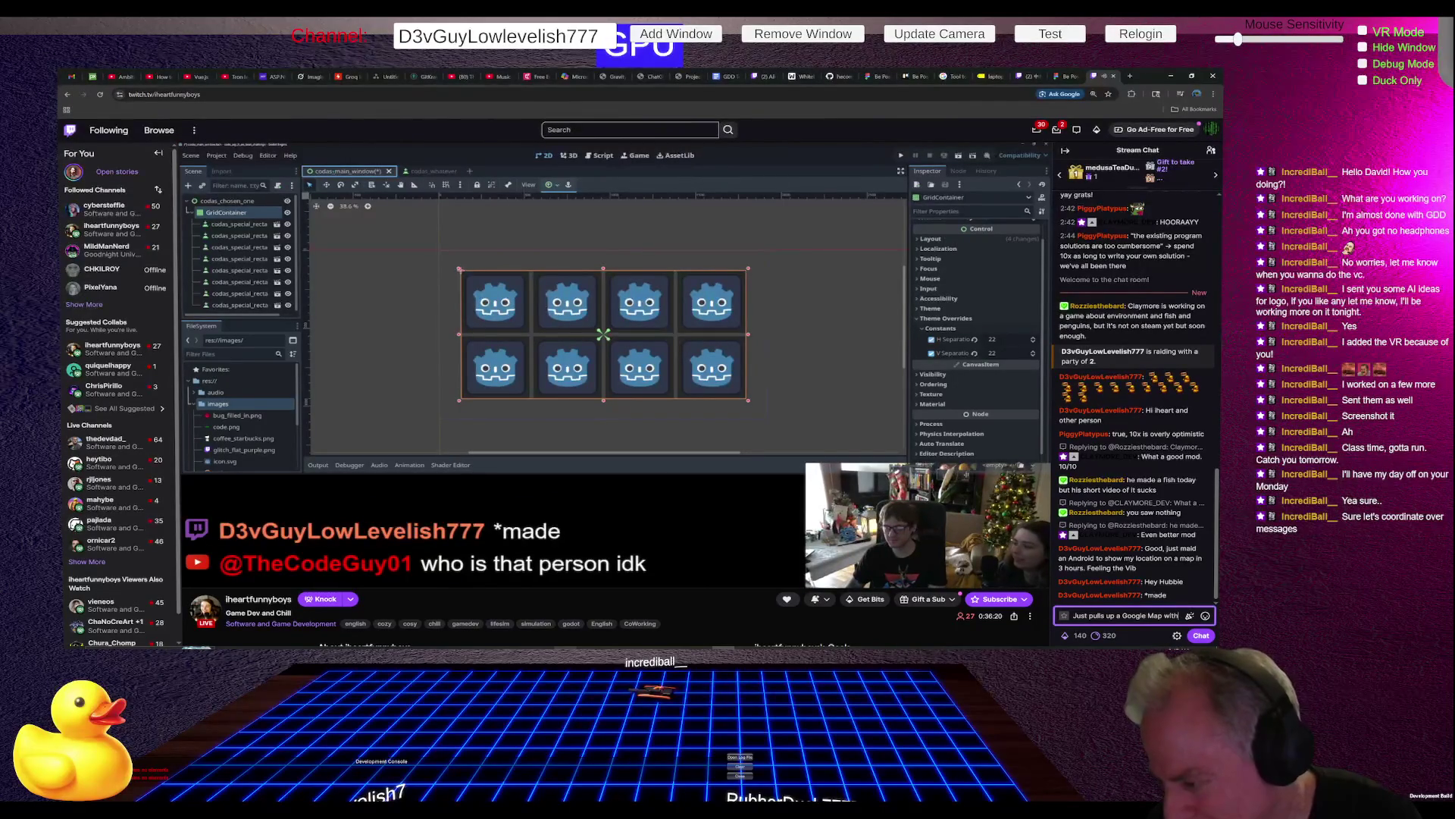
{"action": "type", "text": " my location as a test for"}
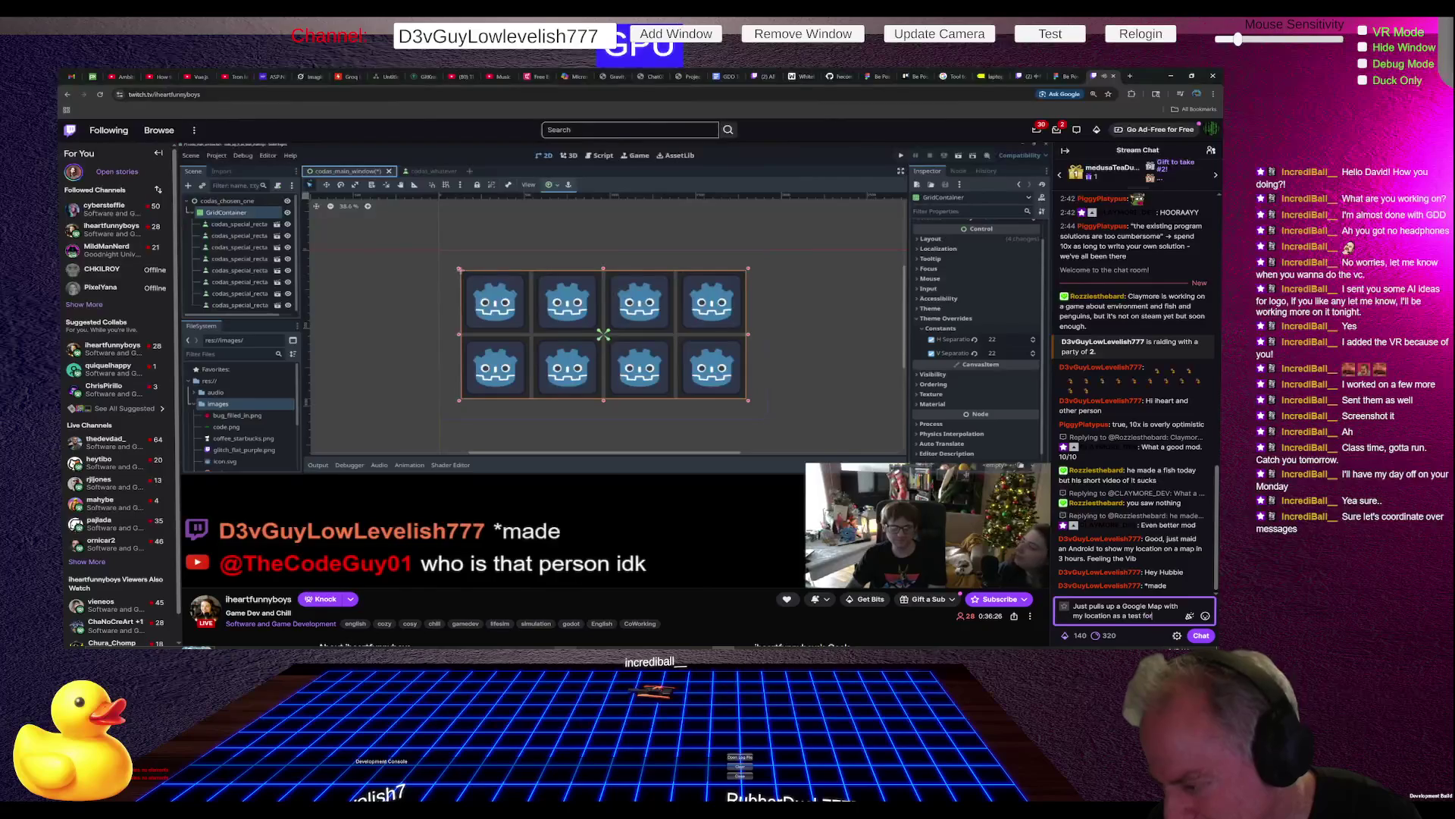
{"action": "type", "text": " an app"}
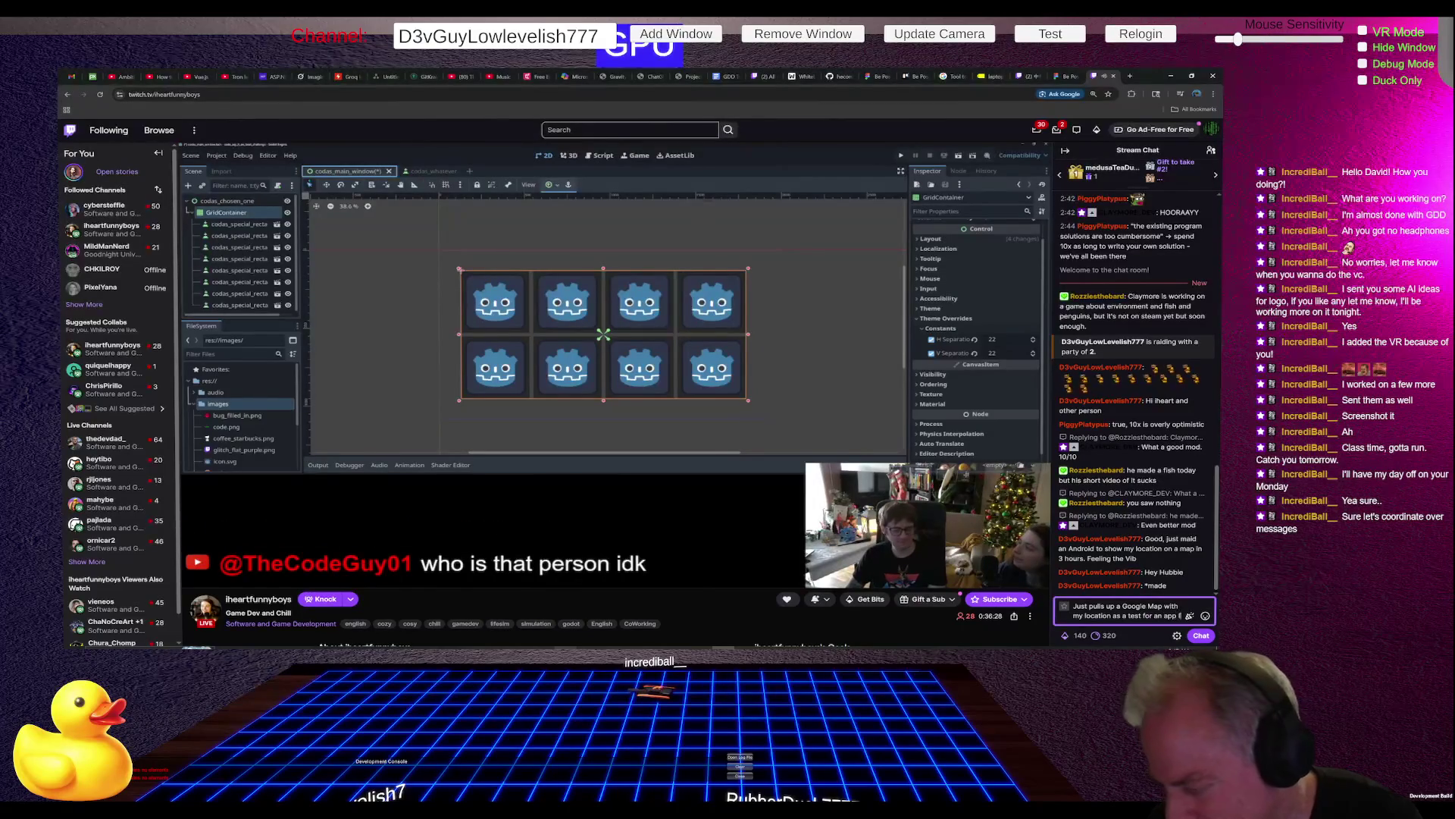
{"action": "type", "text": " for"}
{"action": "type", "text": " my br"}
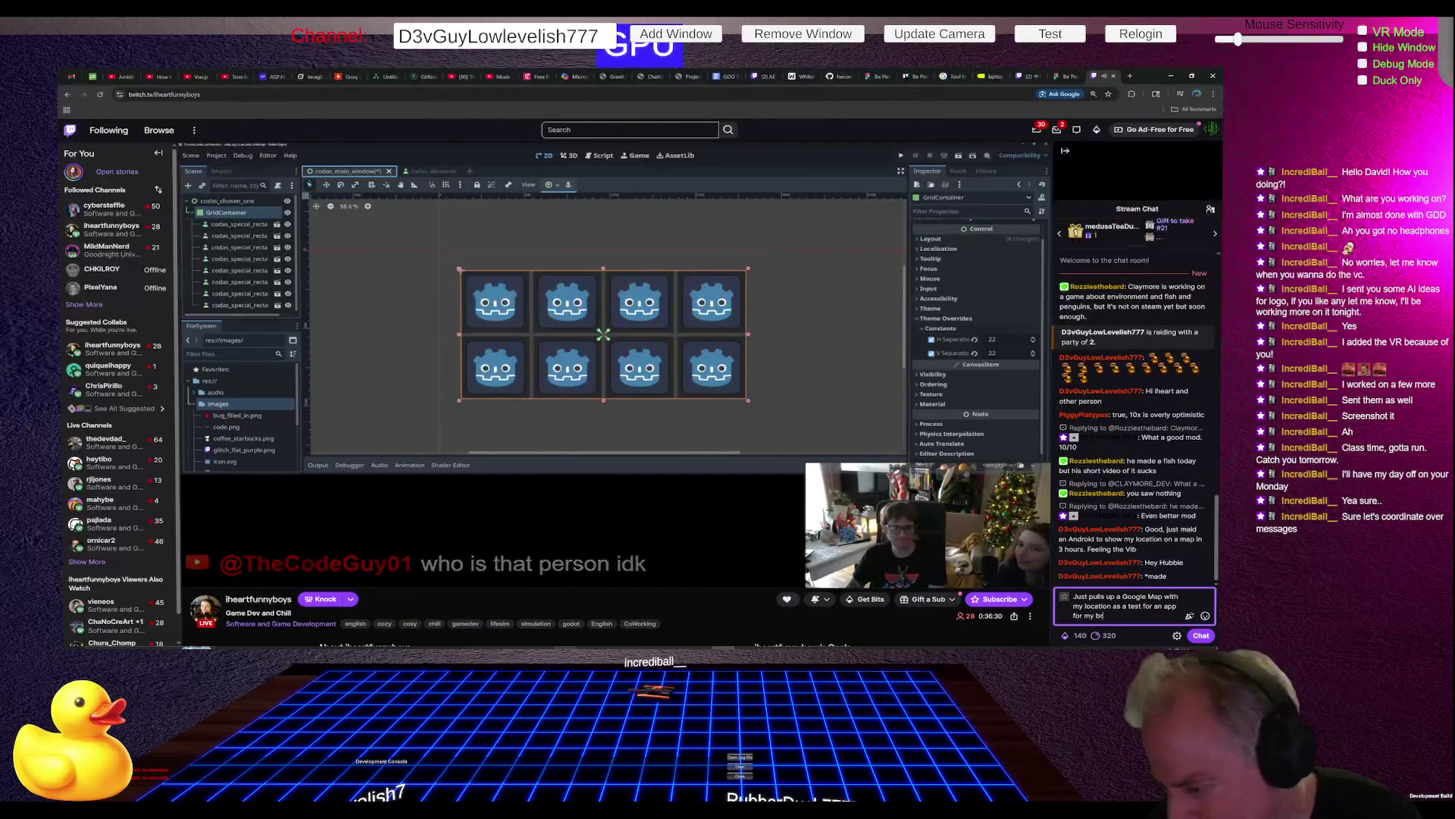
{"action": "type", "text": "other."}
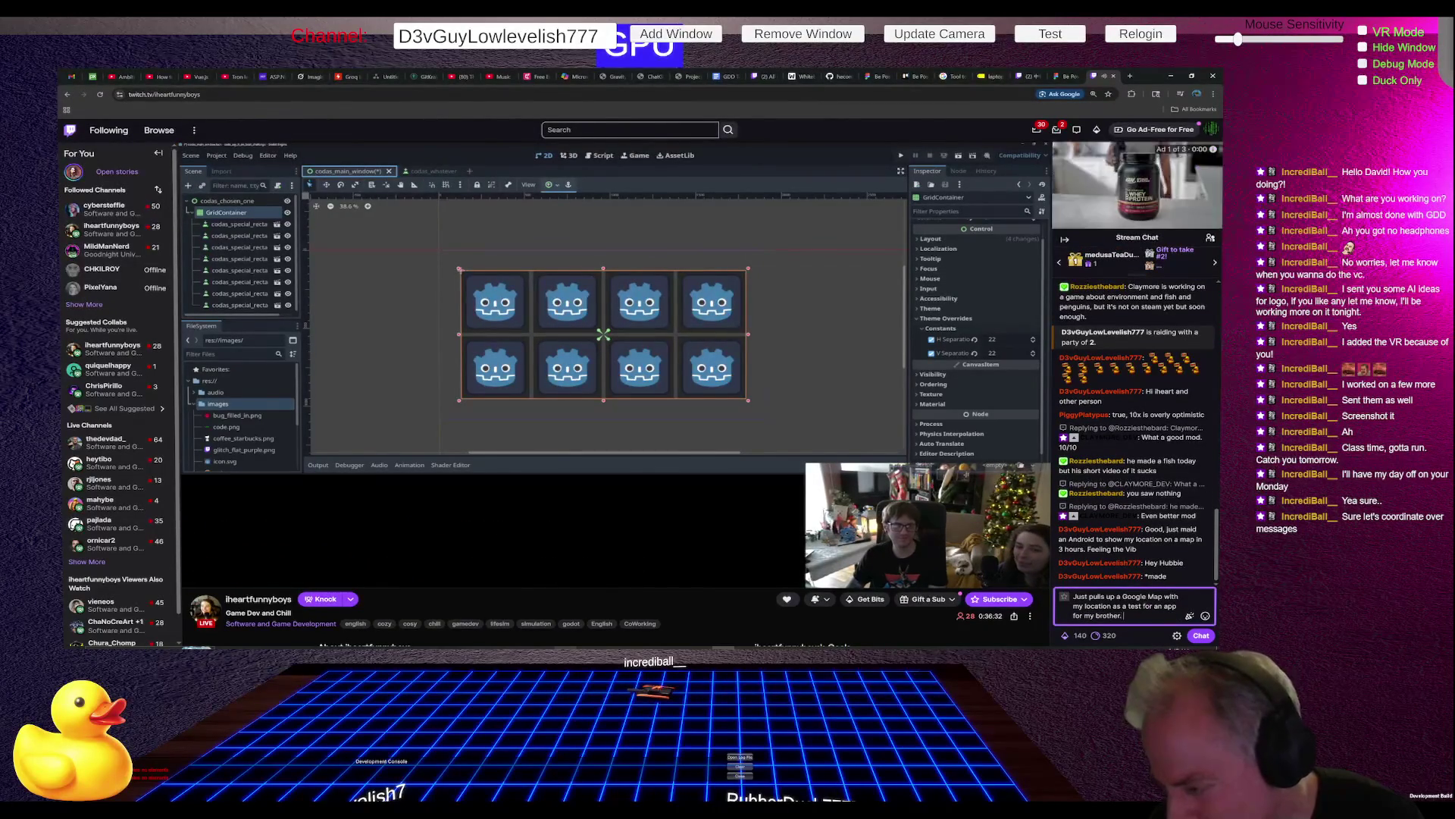
{"action": "type", "text": " No worries"}
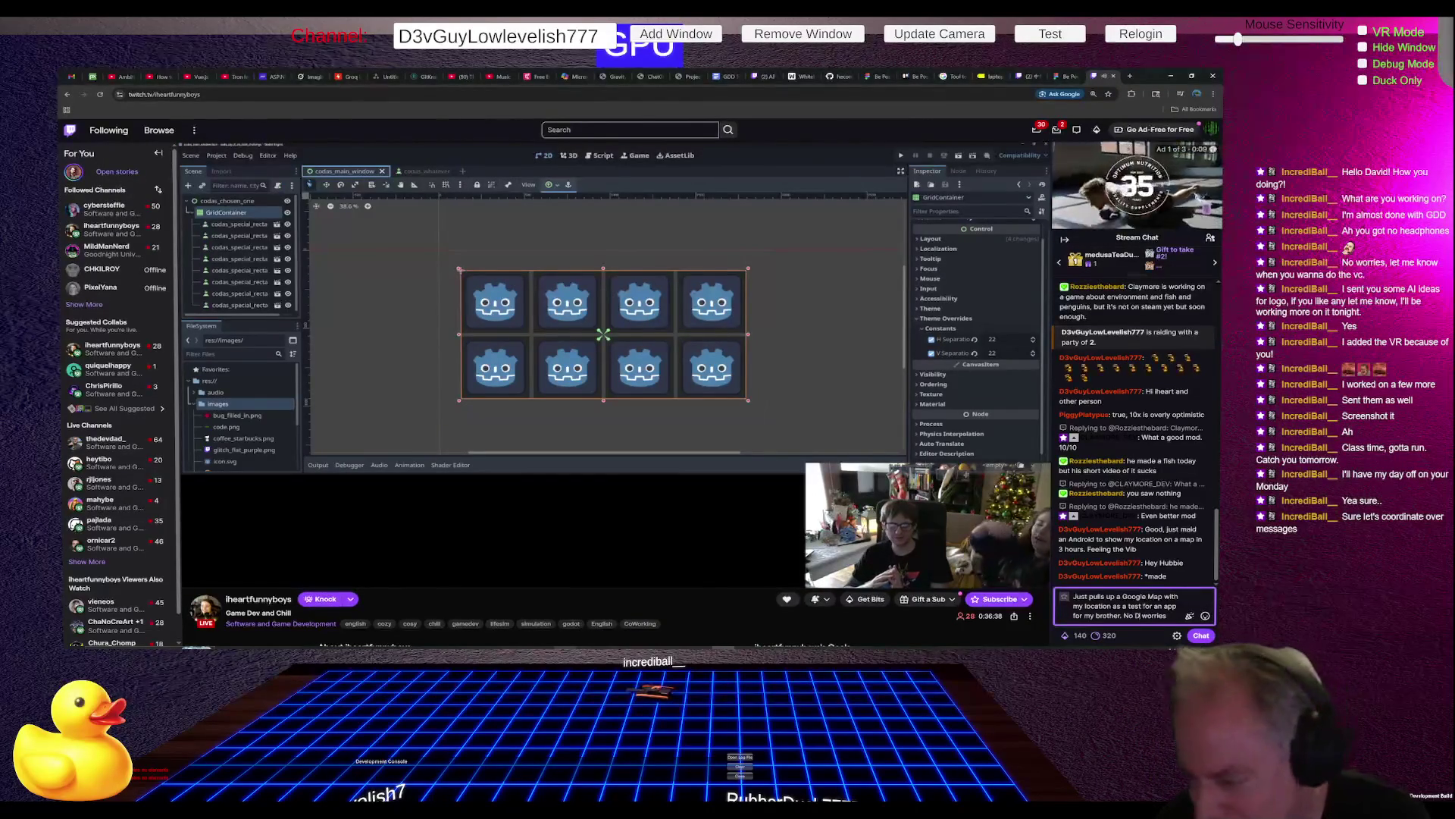
{"action": "left_click", "coordinate": [1133, 616]}
{"action": "type", "text": "Doxing"}
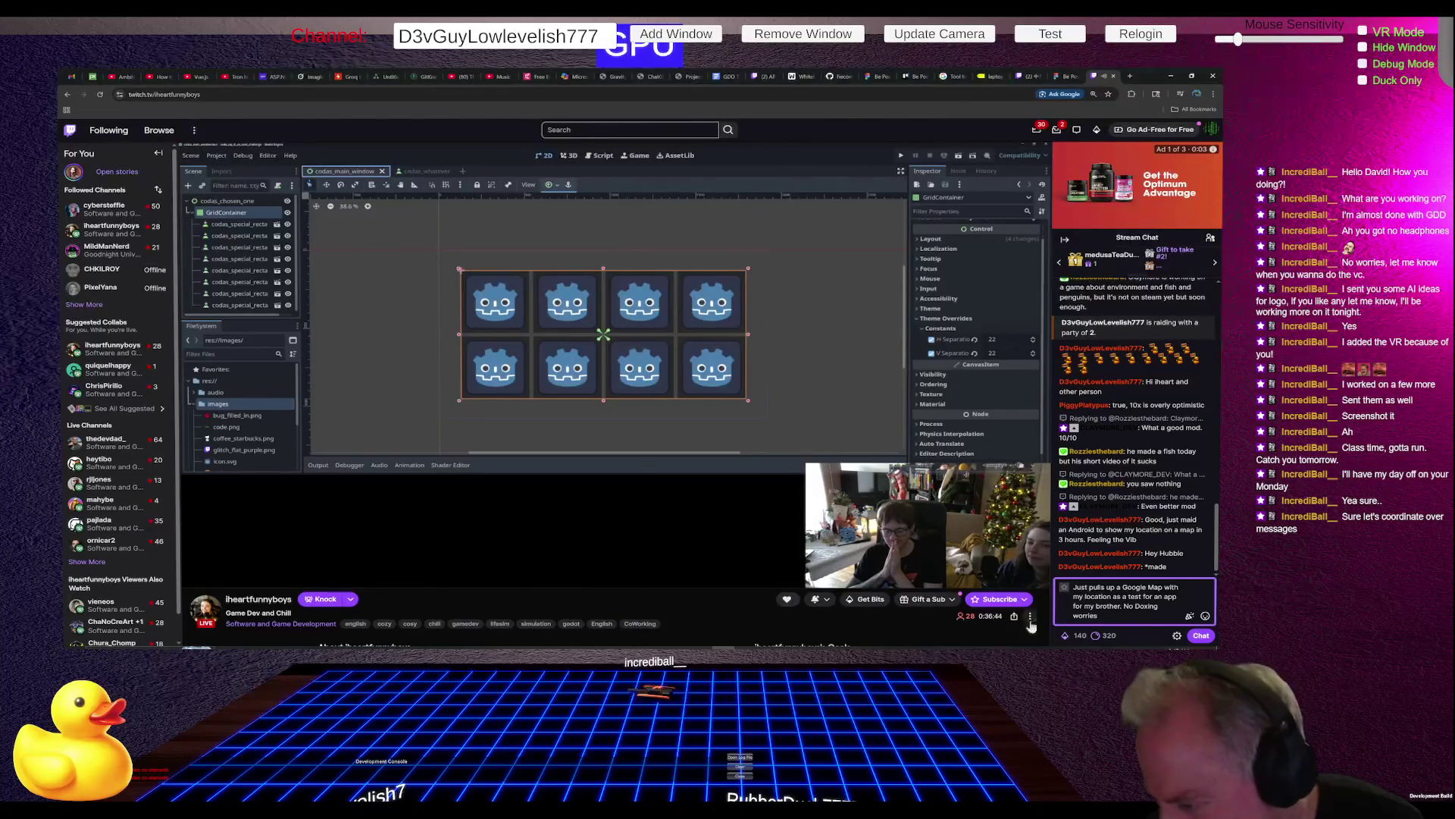
Step: Add a facepalm emote, replace 'worries' with 'Didn't show it on Stream', and send
{"action": "left_click", "coordinate": [1205, 616]}
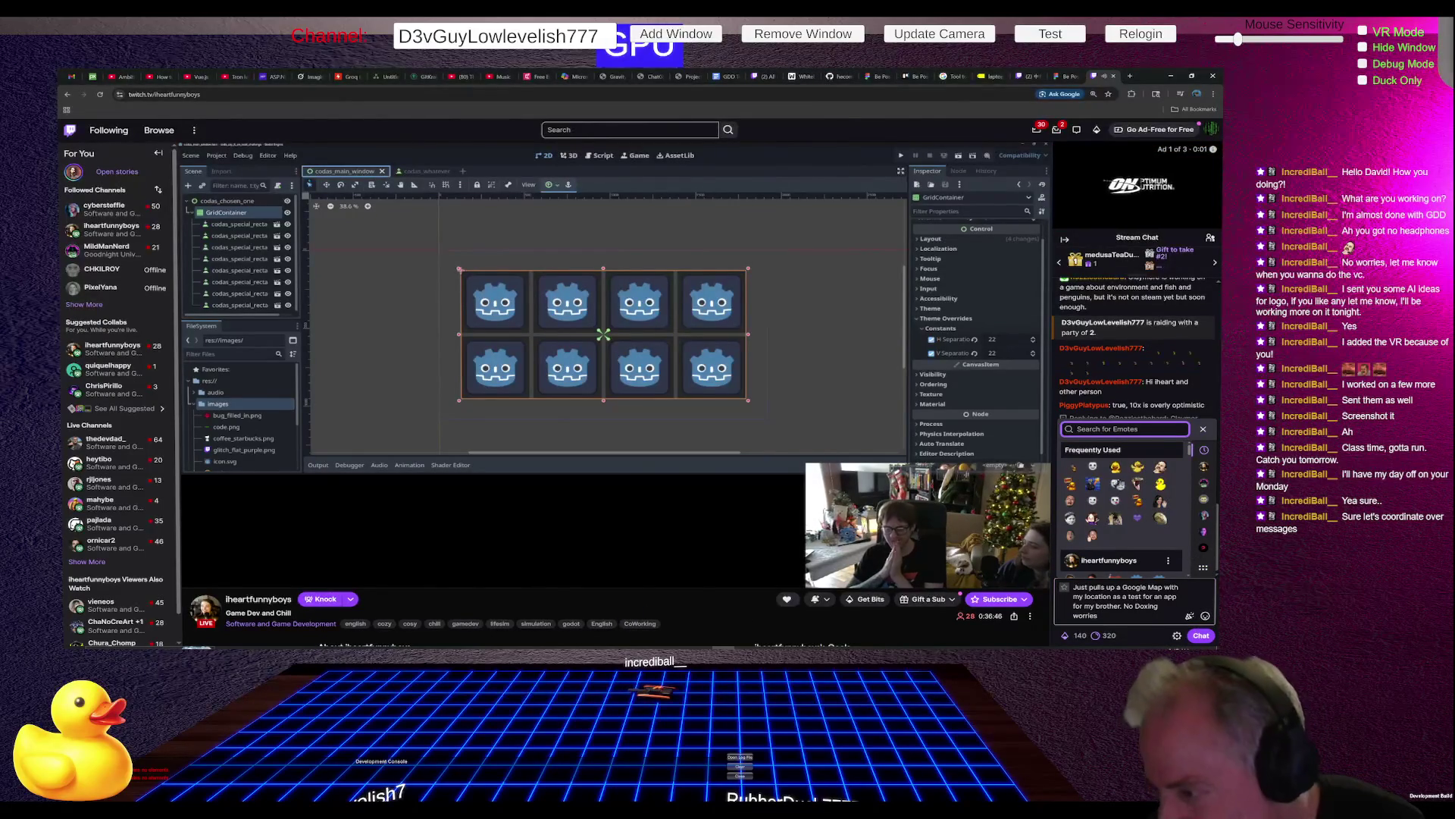
{"action": "left_click", "coordinate": [1115, 468]}
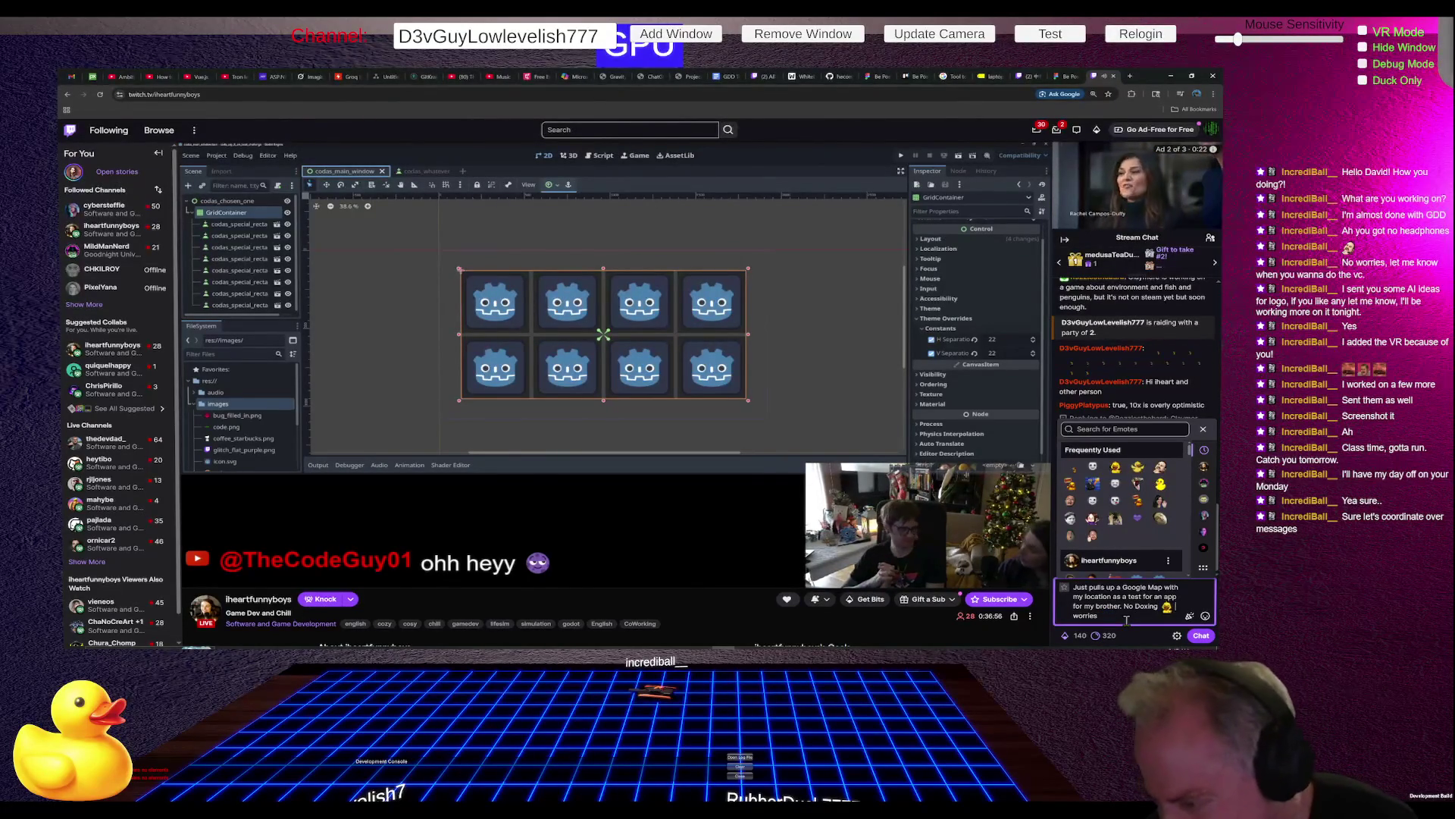
{"action": "key", "text": "ctrl+BackSpace"}
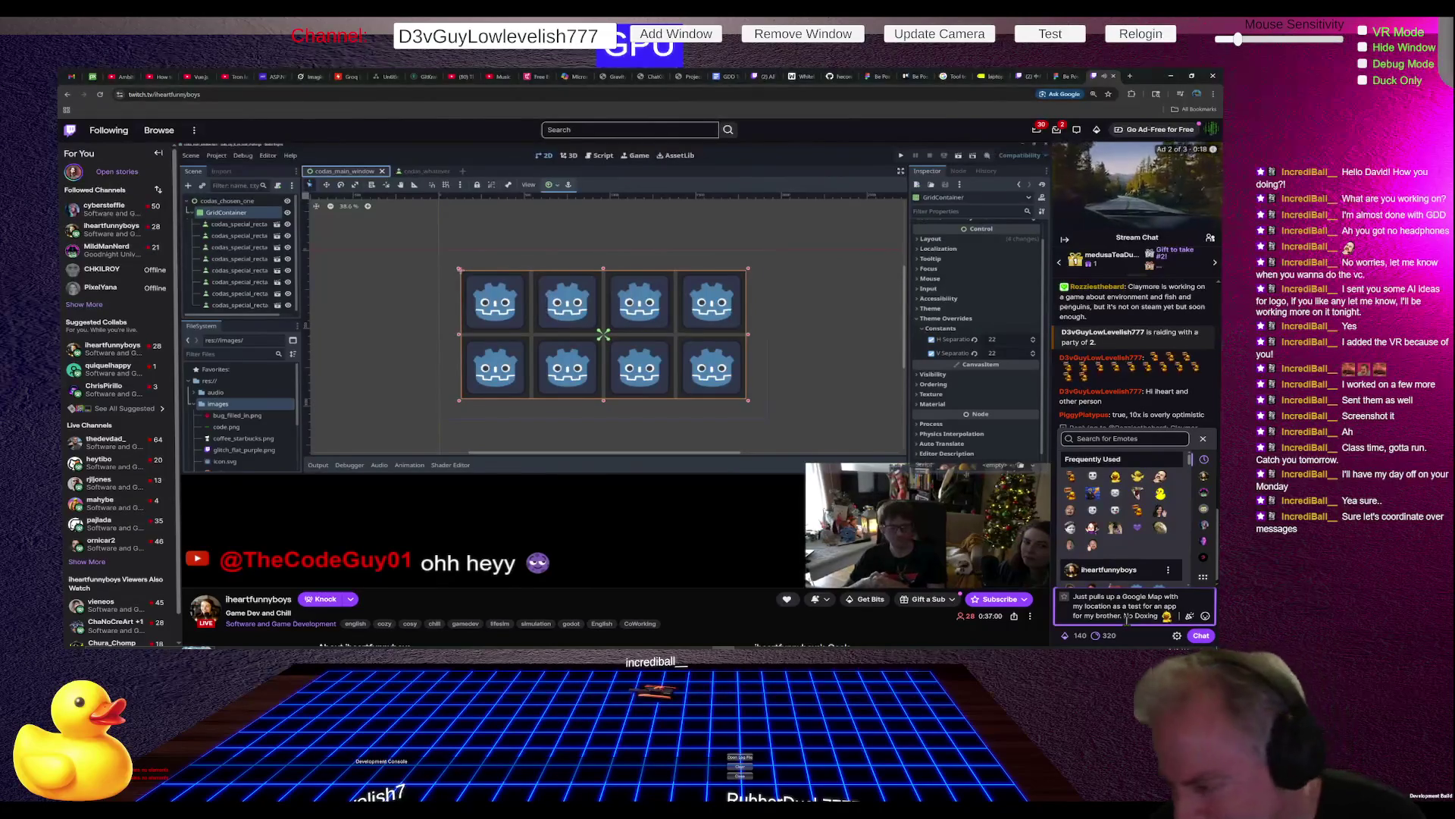
{"action": "type", "text": "Didn't"}
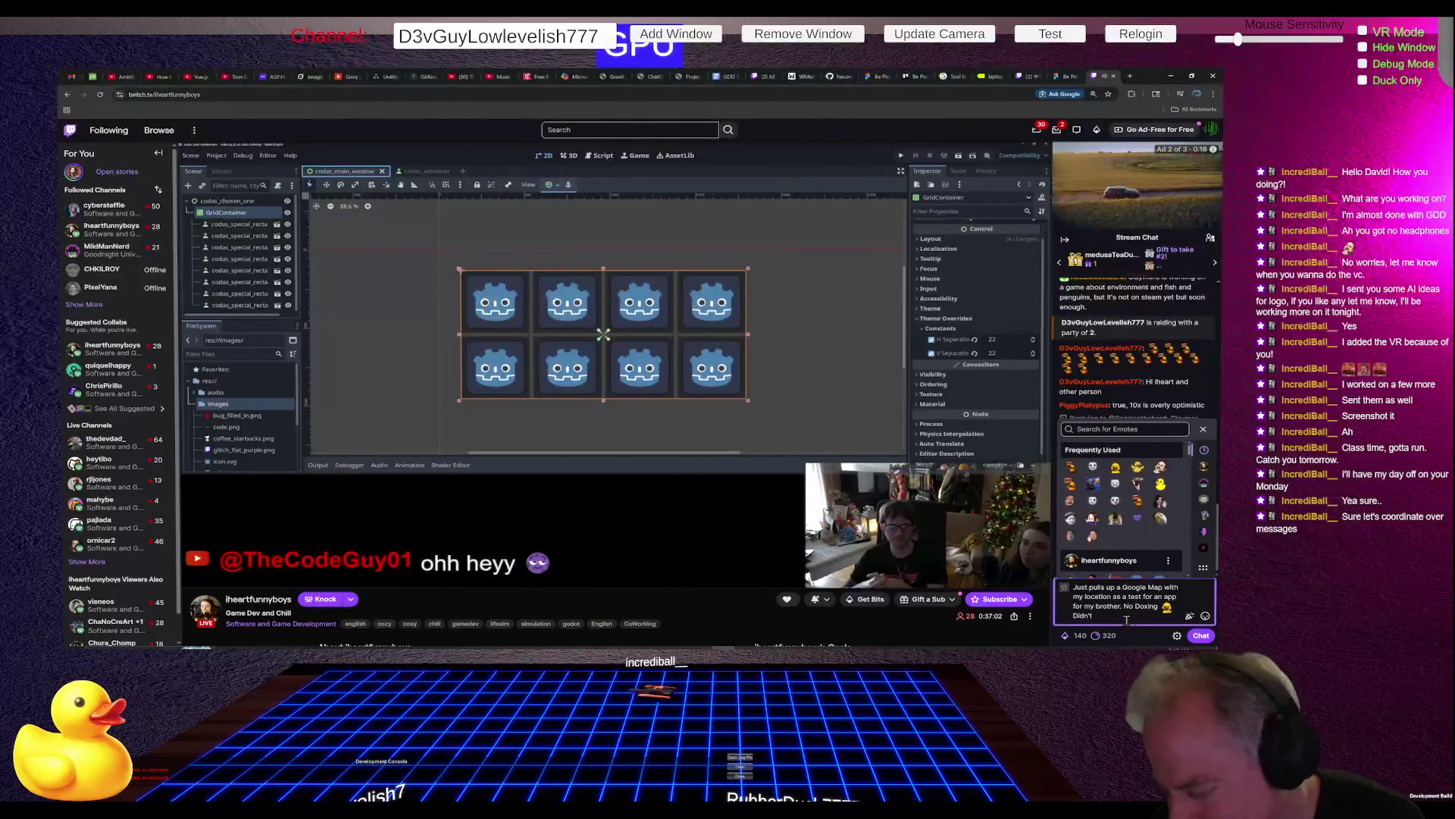
{"action": "type", "text": " show "}
{"action": "type", "text": "co"}
{"action": "type", "text": "ol"}
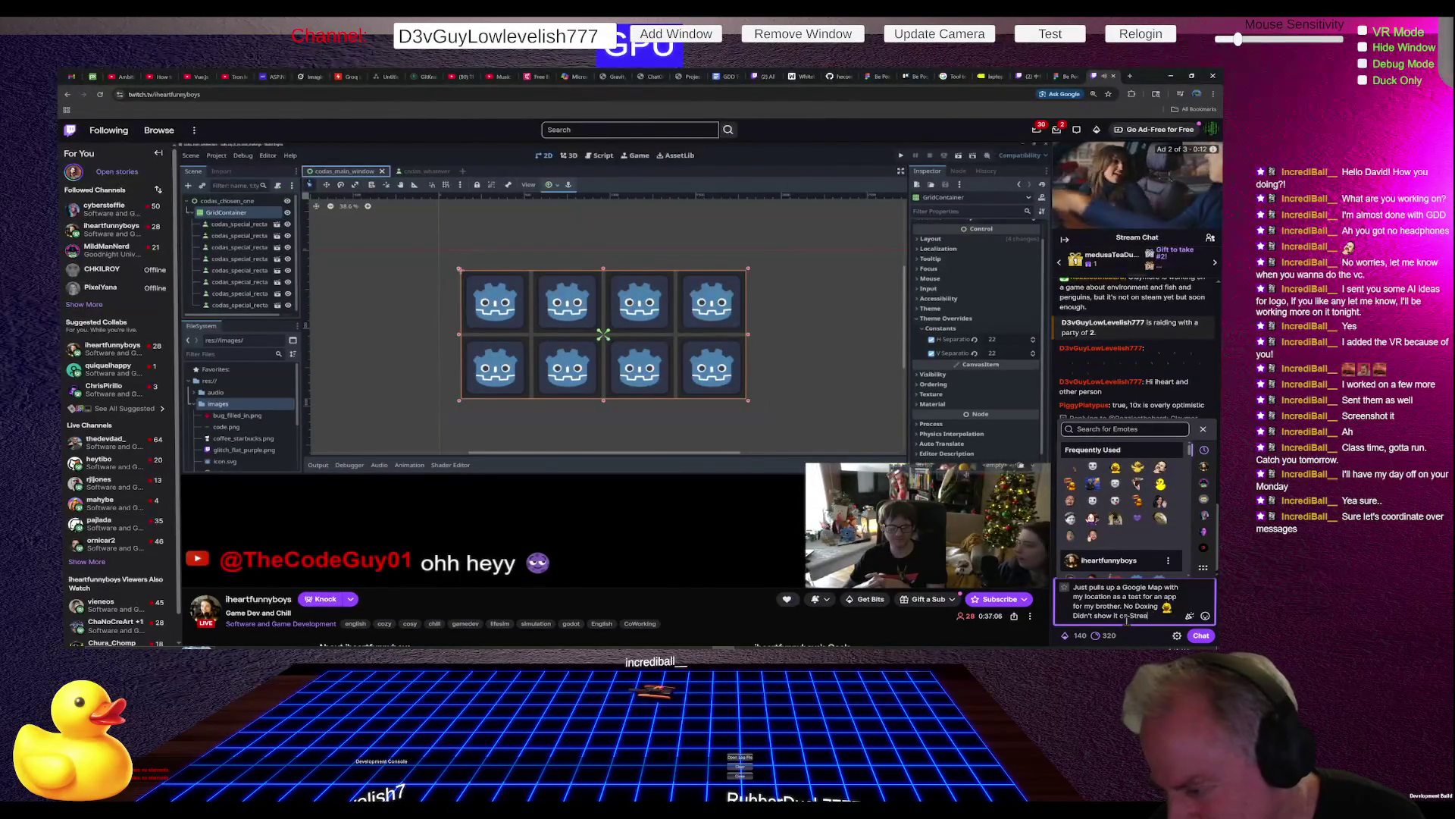
{"action": "type", "text": "m"}
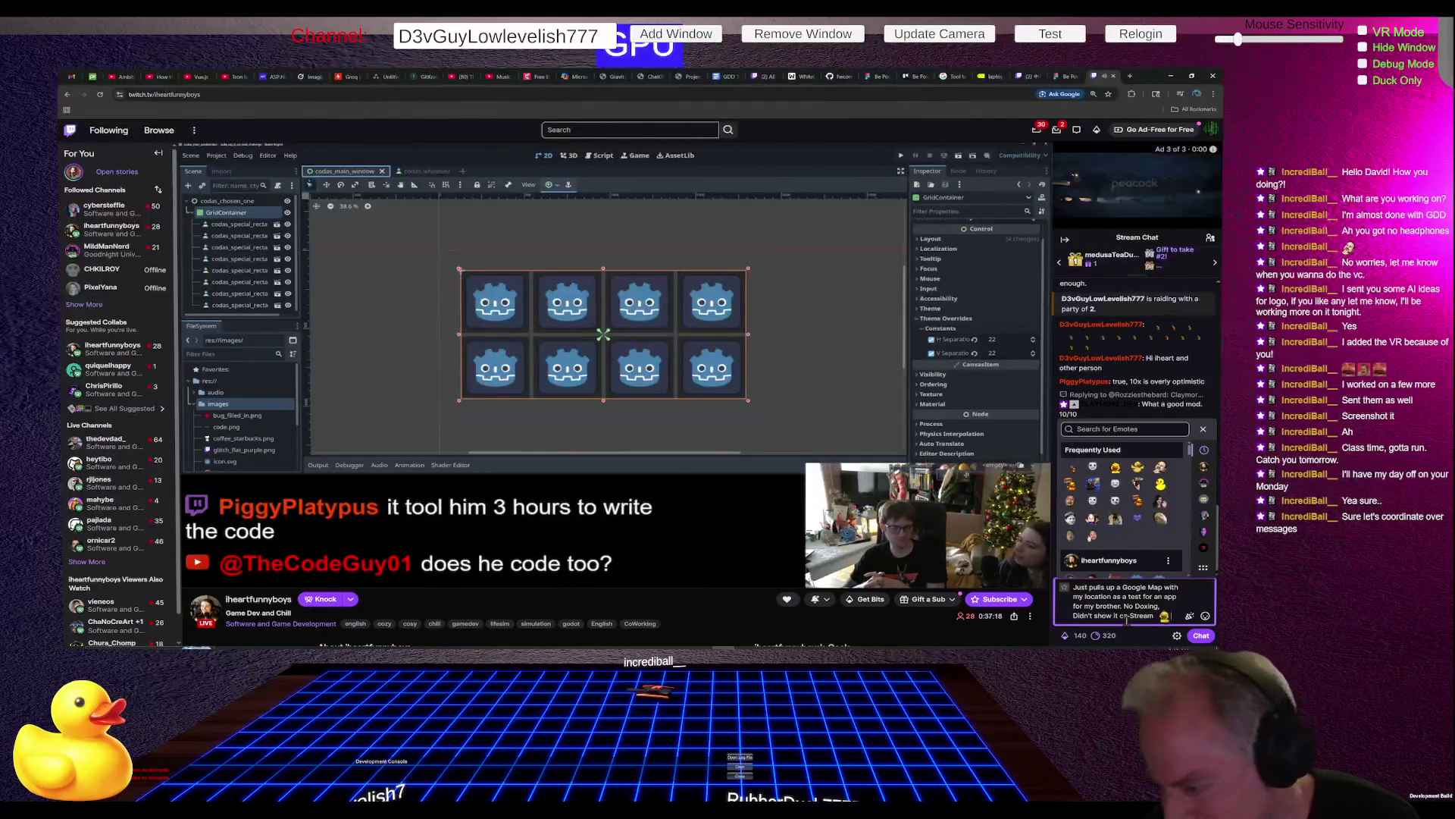
{"action": "key", "text": "Return"}
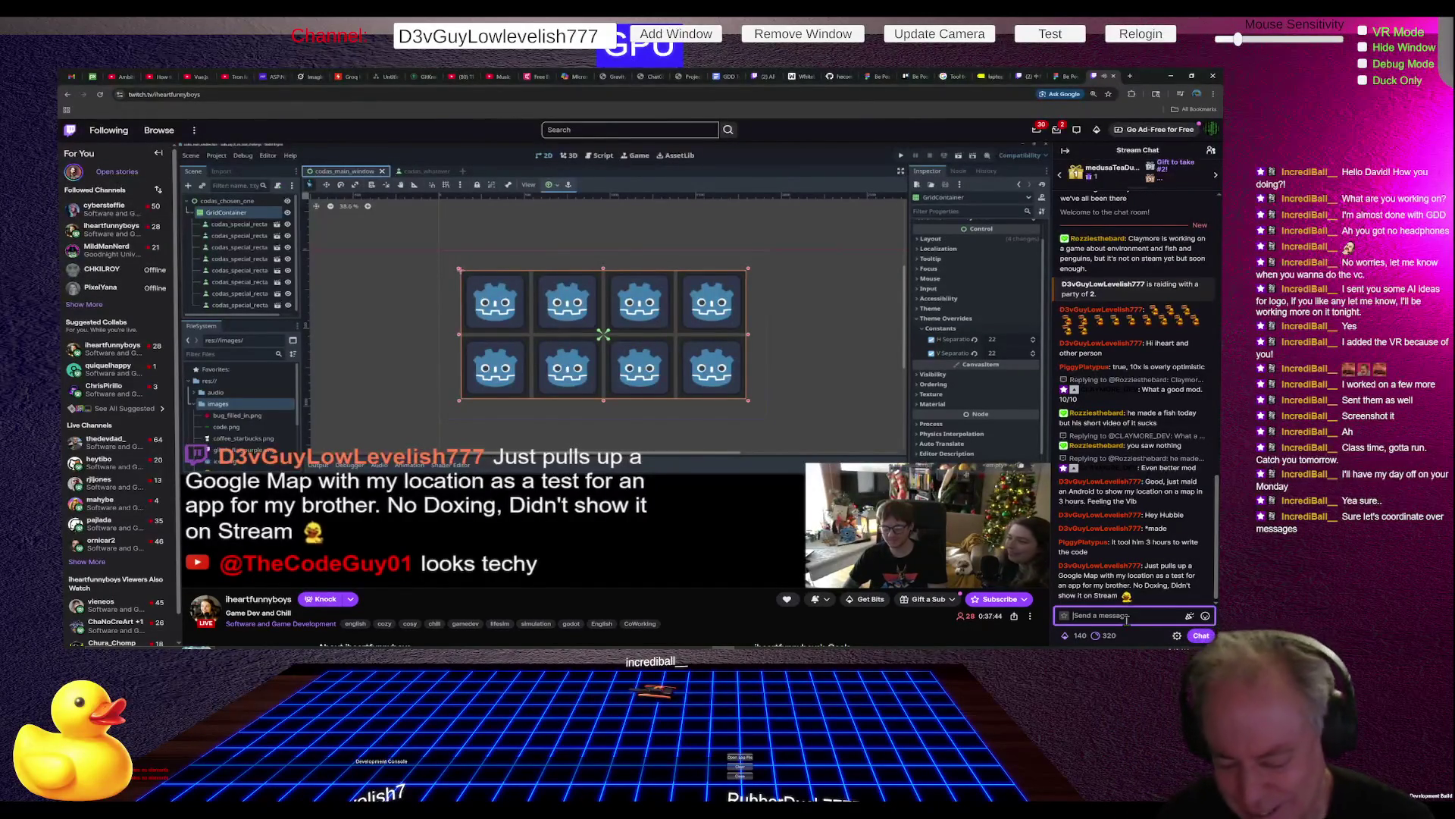
{"action": "type", "text": "Did"}
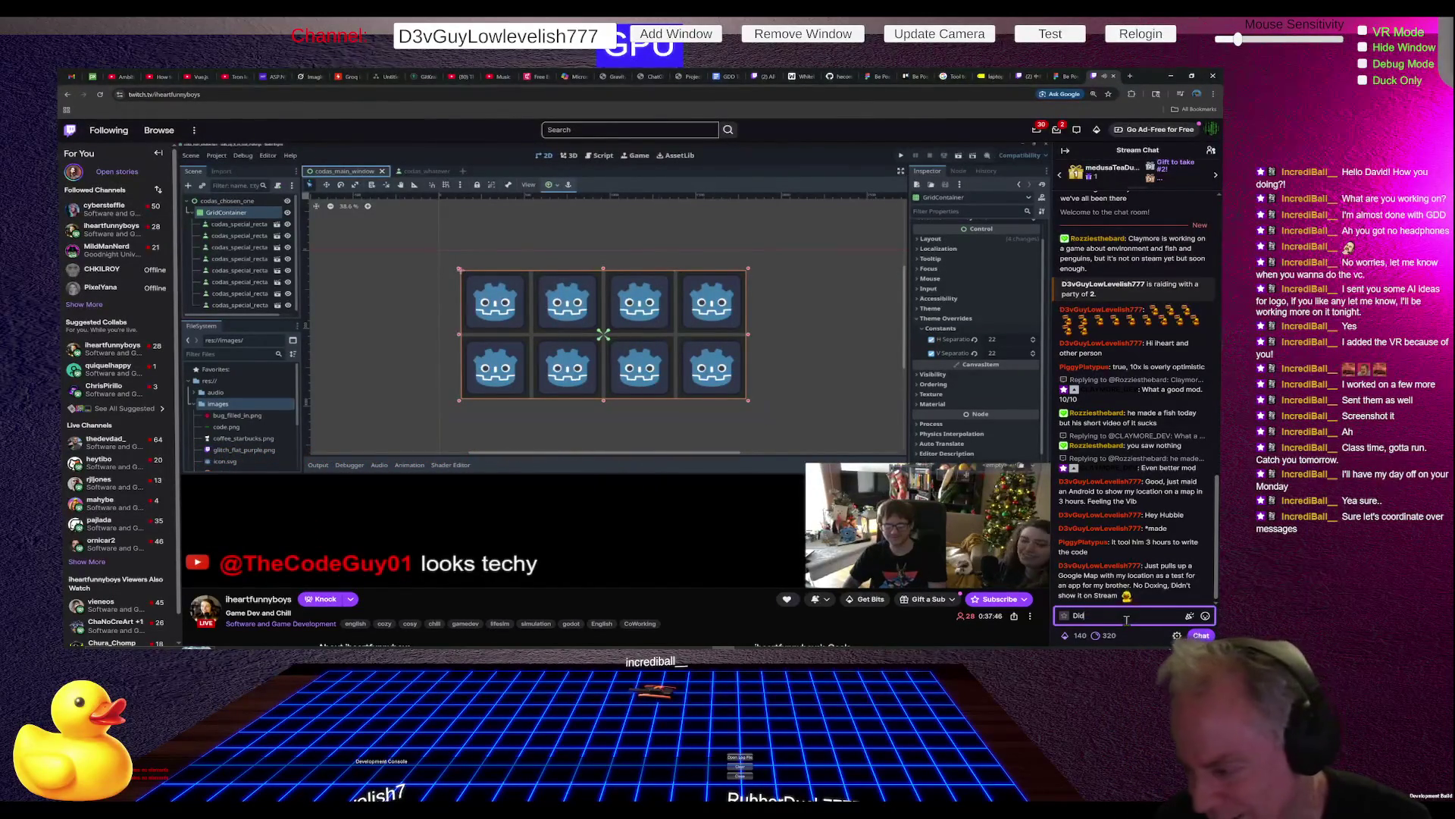